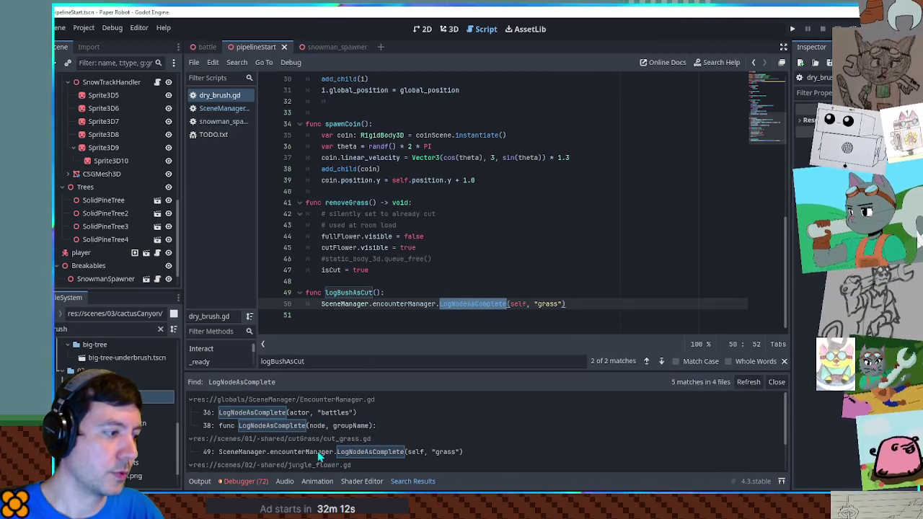
Inspect the LogNodeAsComplete definition in EncounterManager.gd, then close that script
click(273, 413)
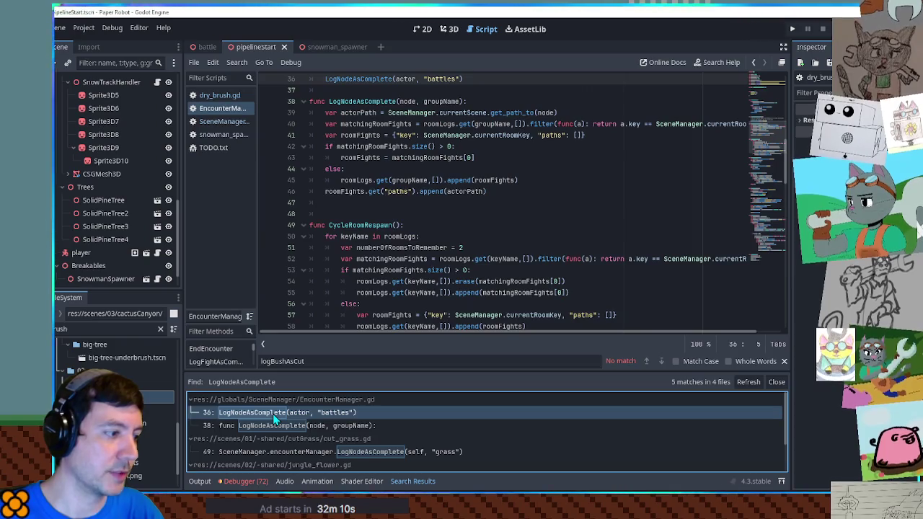
scroll(458, 229, up, 3)
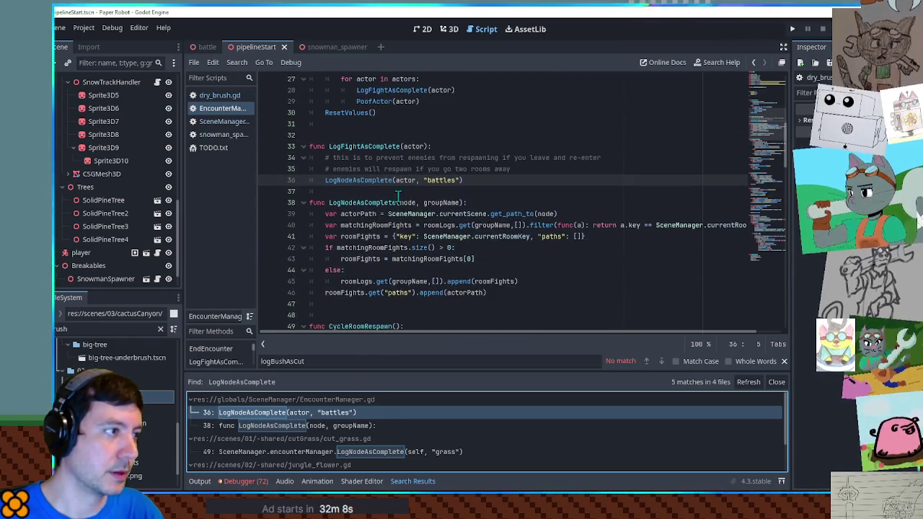
scroll(381, 239, down, 4)
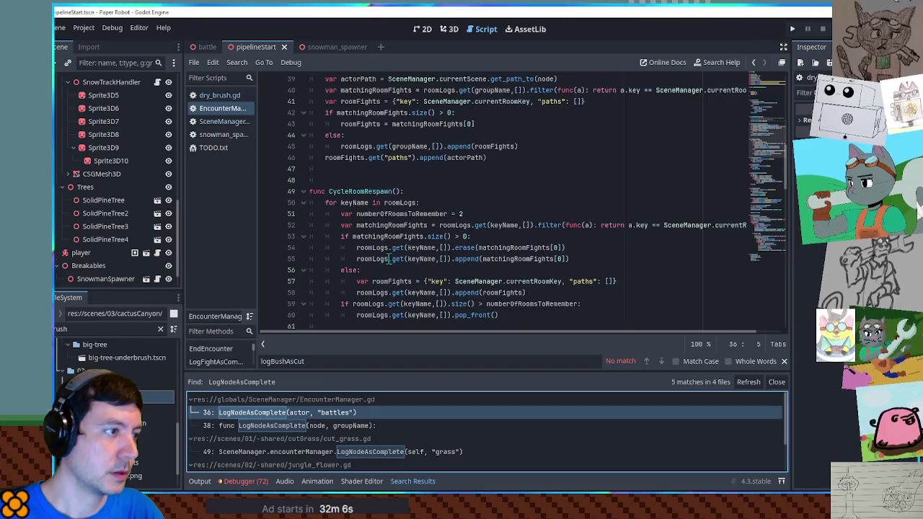
click(283, 423)
scroll(402, 177, up, 2)
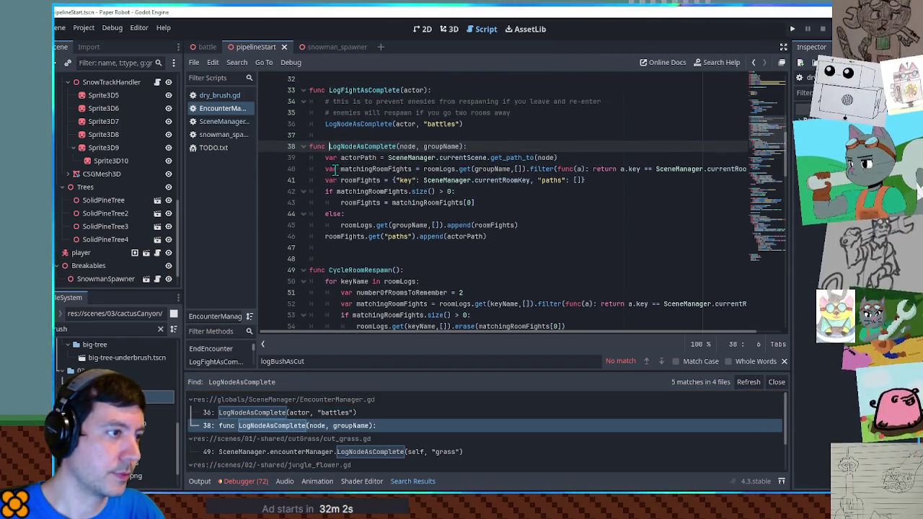
drag(374, 225, 622, 223)
click(522, 211)
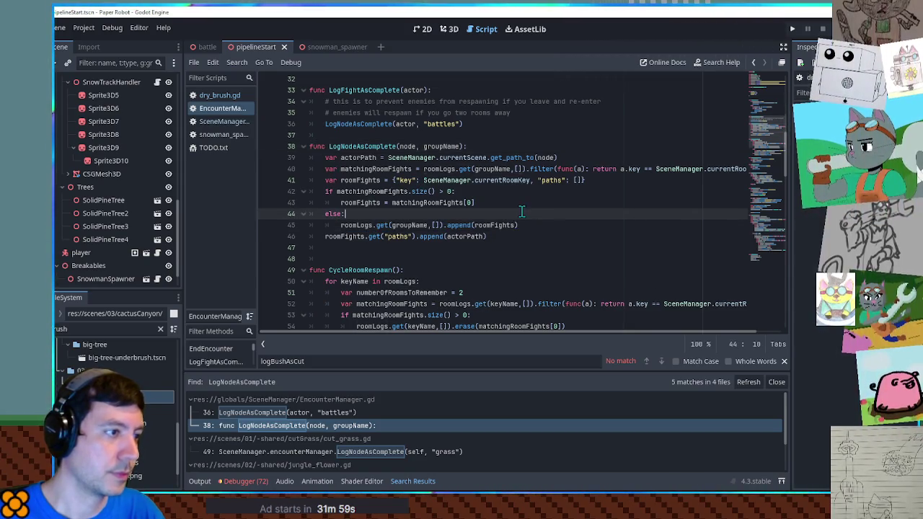
click(582, 238)
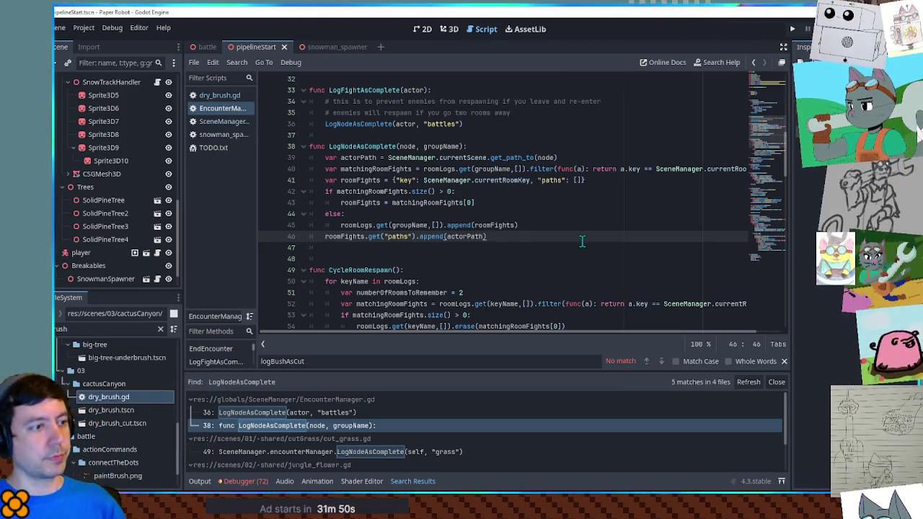
middle_click(228, 106)
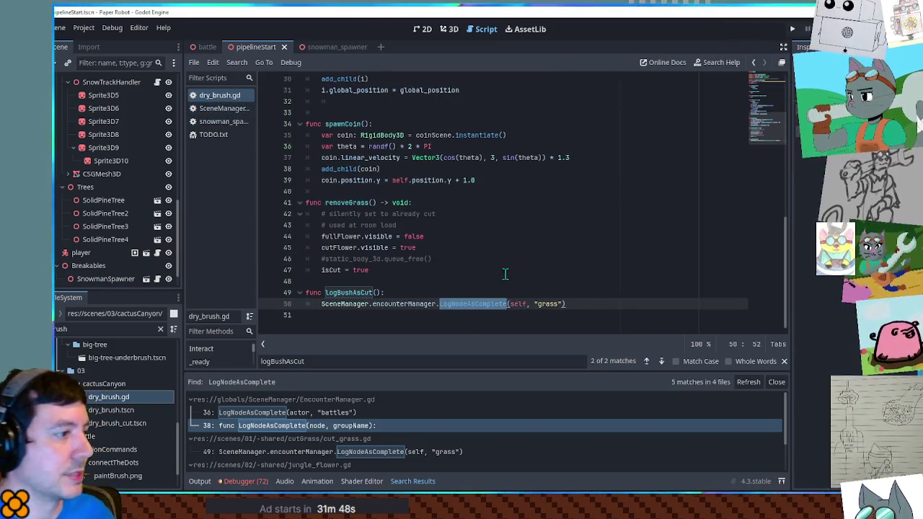
Copy dry_brush.gd's two-line logBushAsCut function and bring up the snowman_spawner script
click(581, 303)
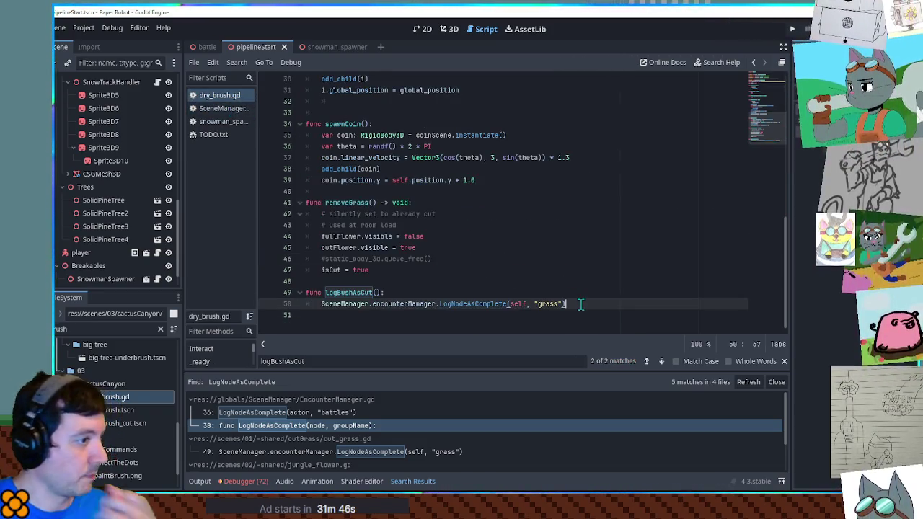
double_click(486, 303)
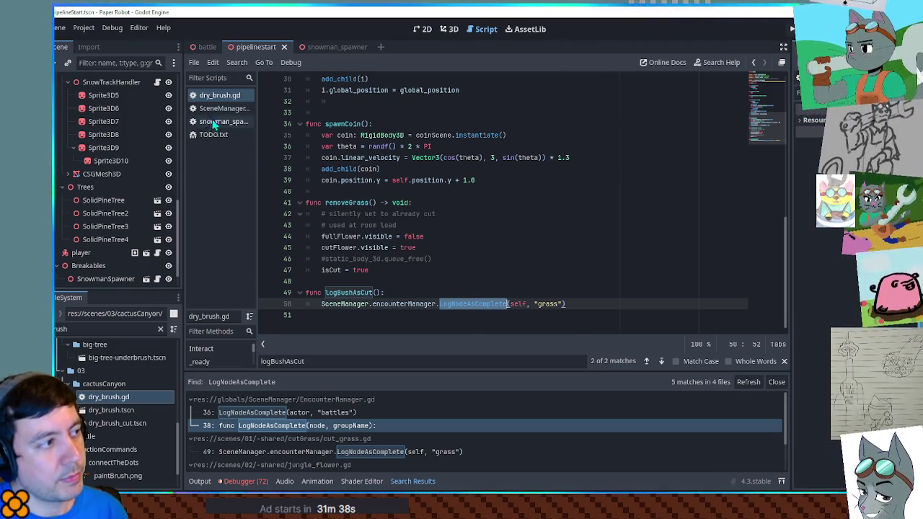
click(486, 303)
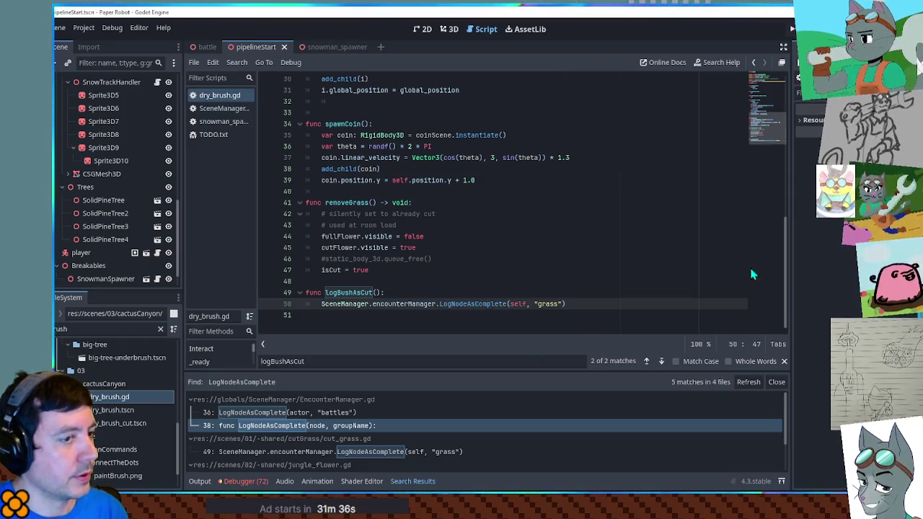
click(754, 62)
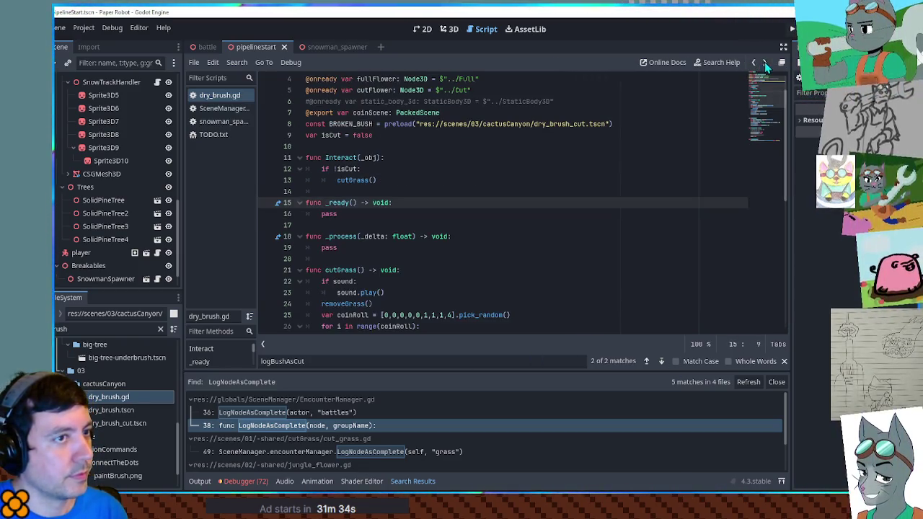
click(764, 62)
double_click(518, 303)
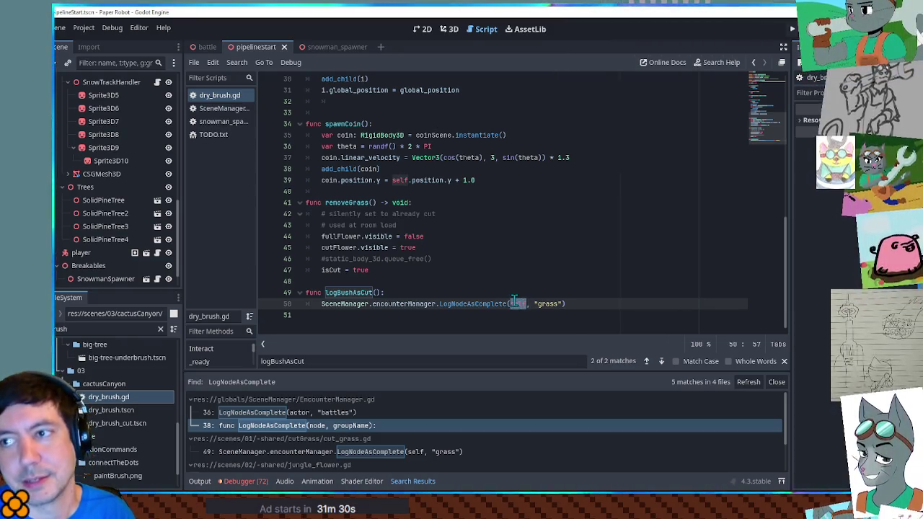
click(585, 306)
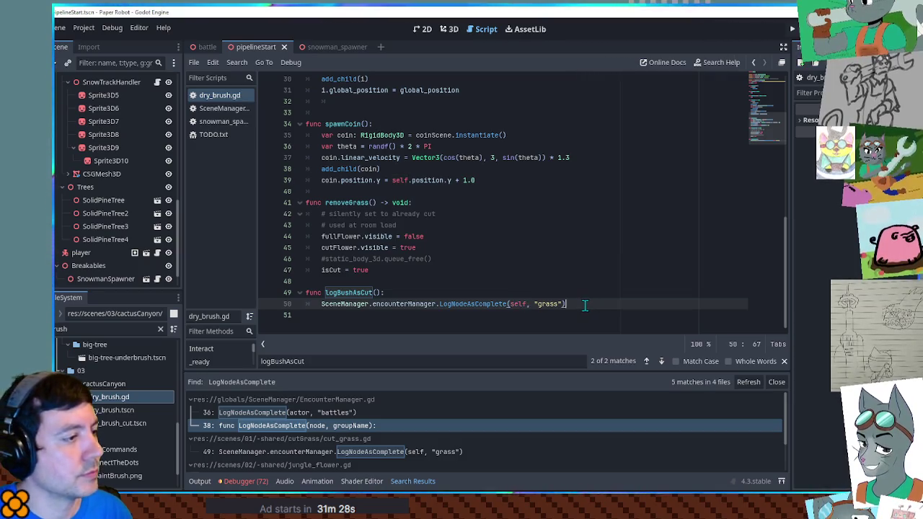
shift+click(582, 292)
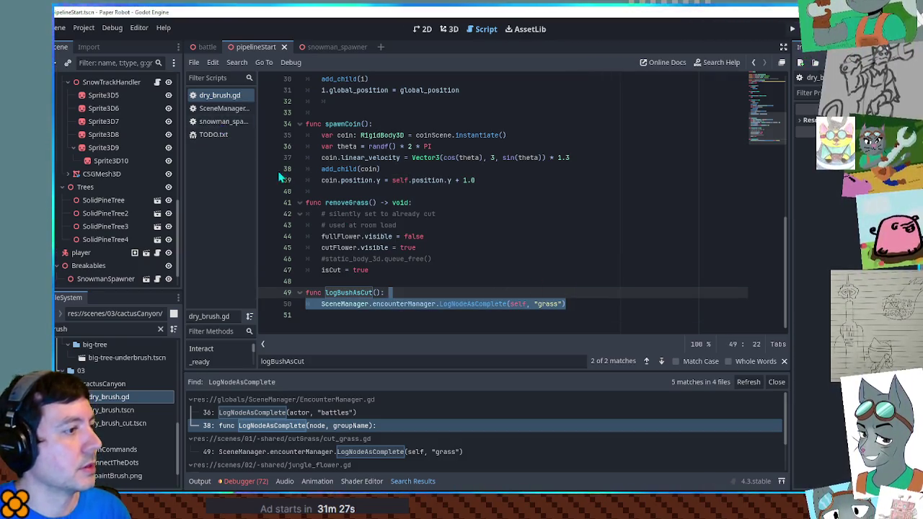
click(209, 122)
scroll(440, 317, down, 4)
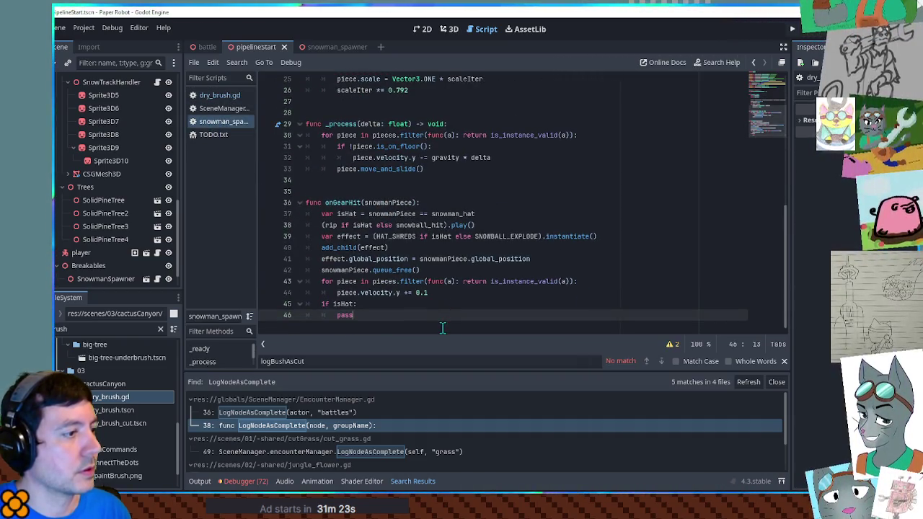
Paste the copied function below pass, rename it logAsComplete, and return to dry_brush.gd
key(Return)
key(Return)
key(Return)
text(func logBushAsCut(): 	SceneManager.encounterManager.LogNodeAsComplete(self, "grass"))
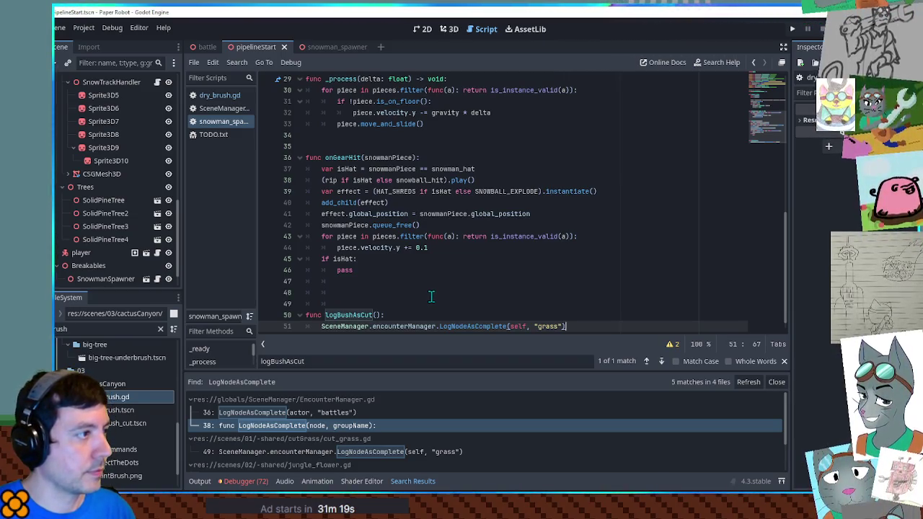
scroll(375, 305, down, 1)
click(361, 304)
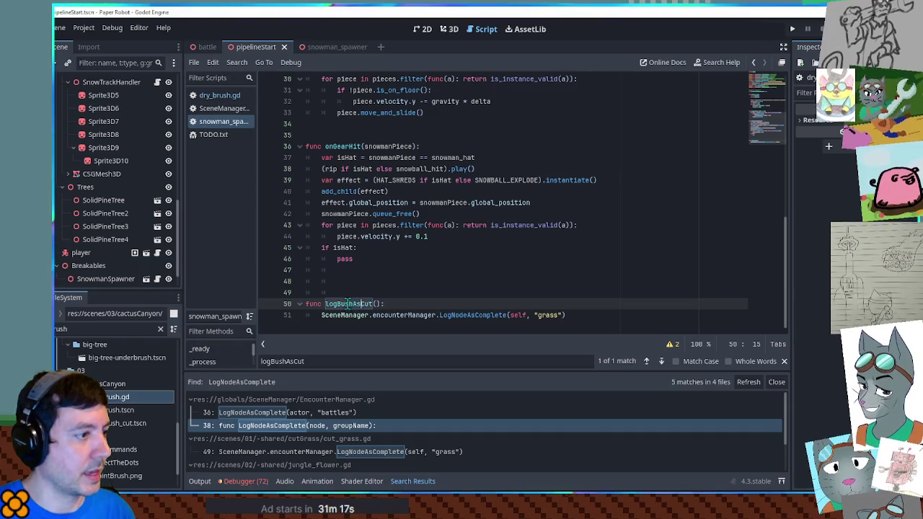
double_click(340, 304)
text(logAsCom)
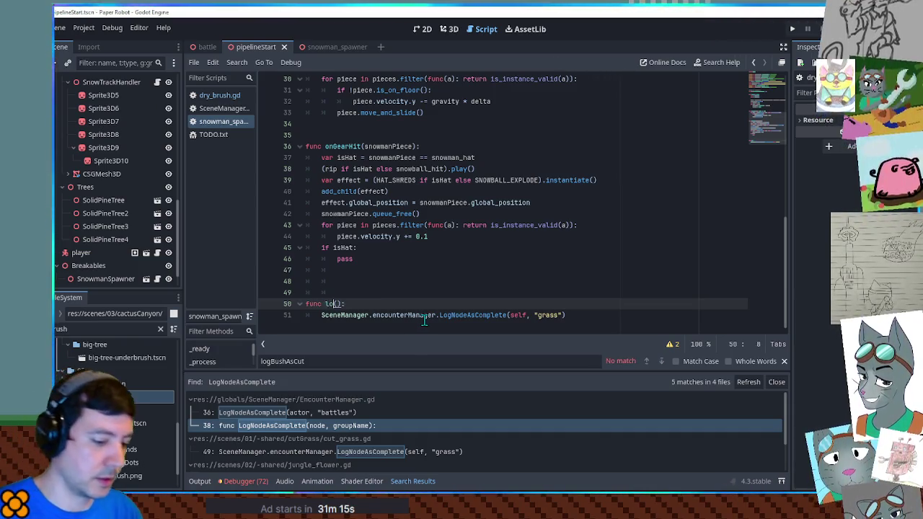
text(pelte)
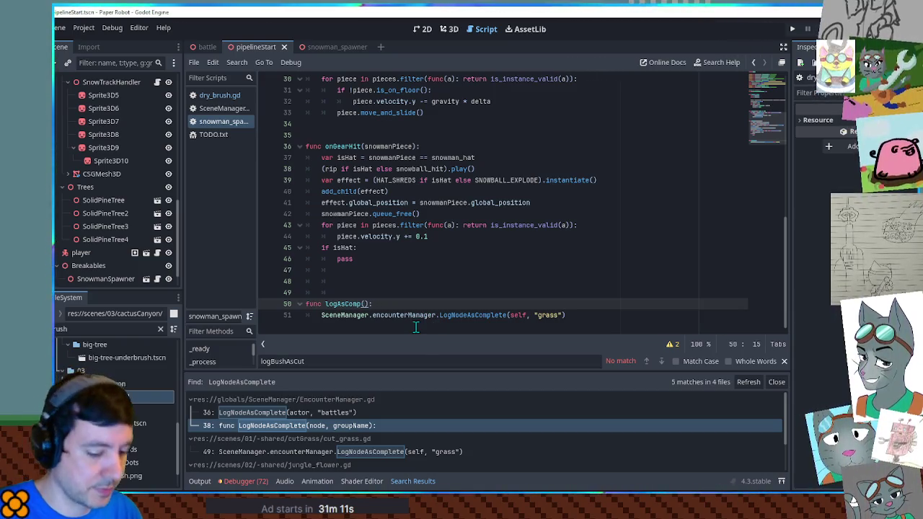
text(lete)
double_click(552, 315)
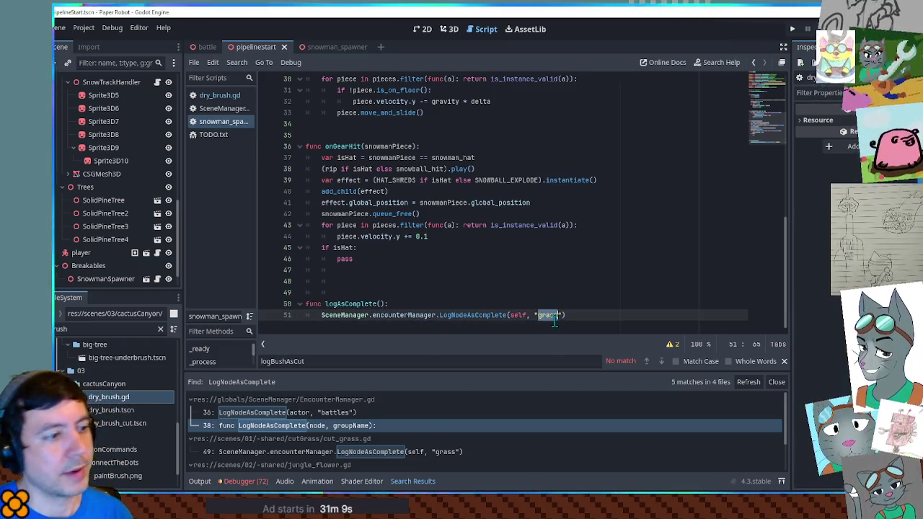
click(209, 95)
click(535, 303)
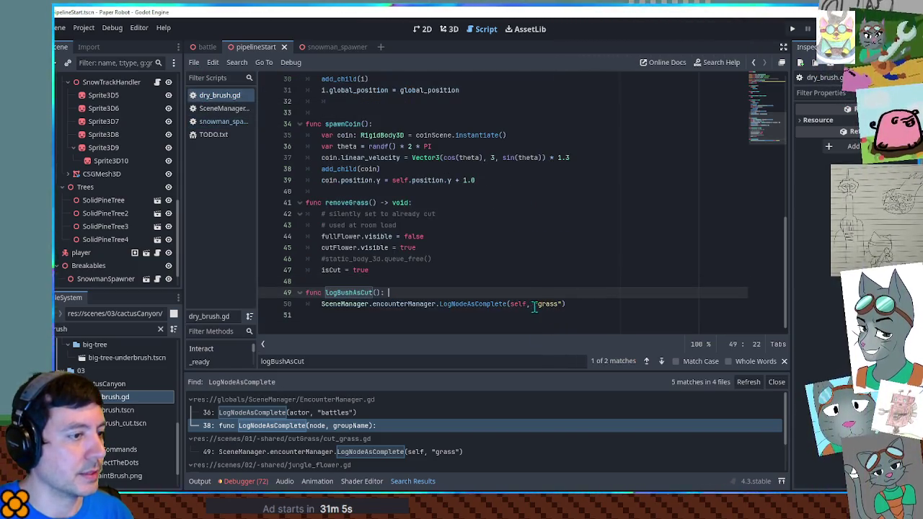
Search the project for "grass", check the line-68 match in EncounterManager.gd, then return to snowman_spawner
drag(534, 303, 561, 306)
key(ctrl+shift+f)
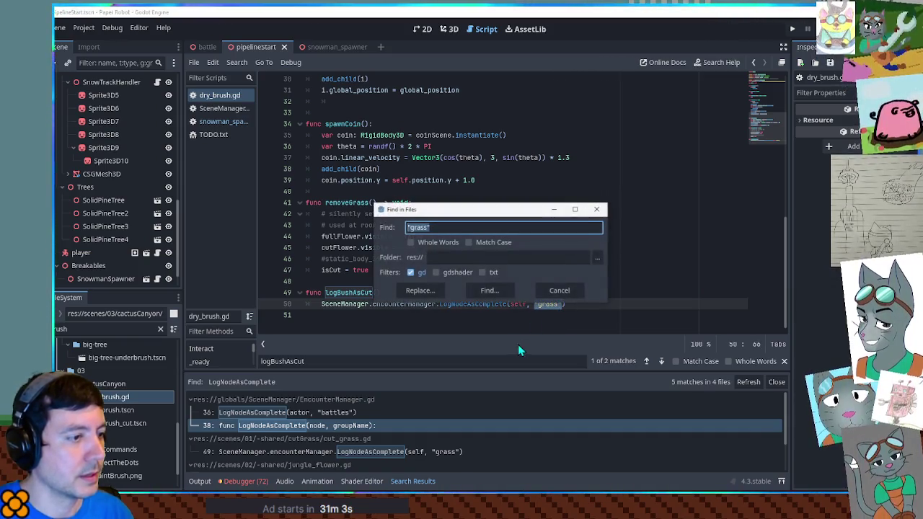
key(Return)
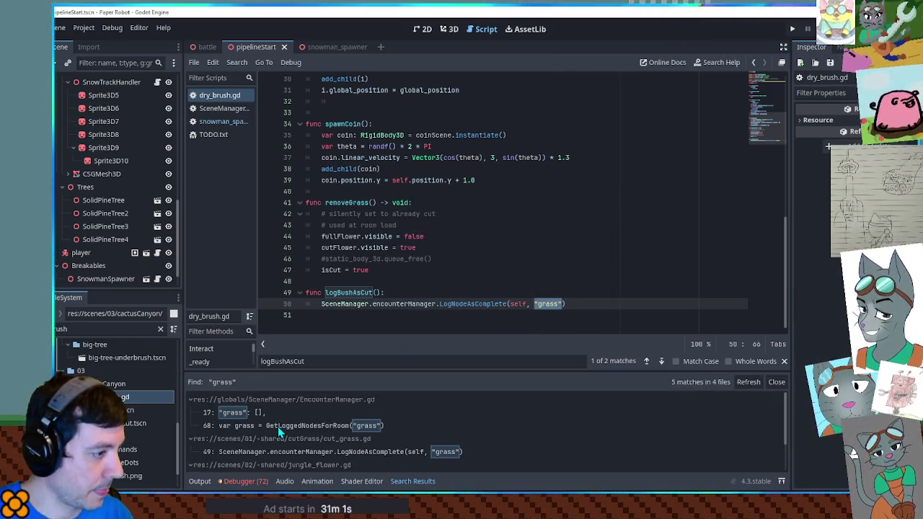
click(277, 427)
scroll(436, 136, up, 2)
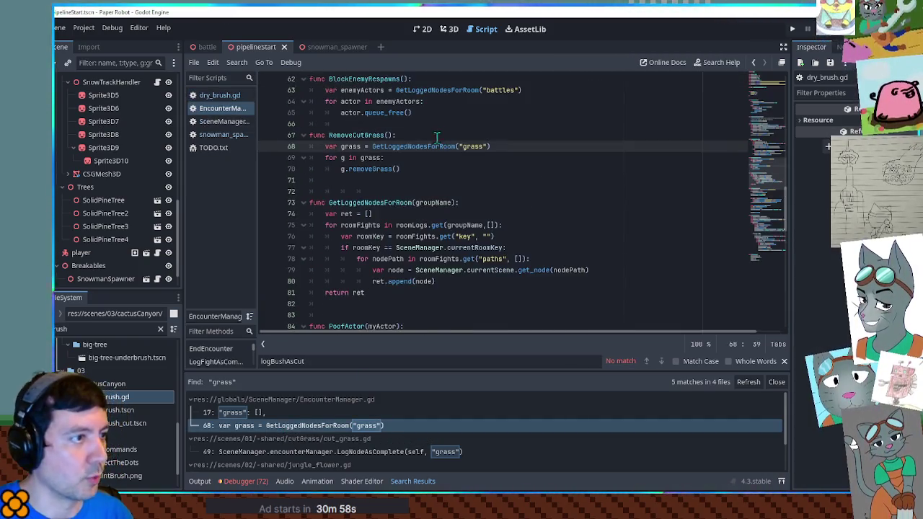
double_click(368, 168)
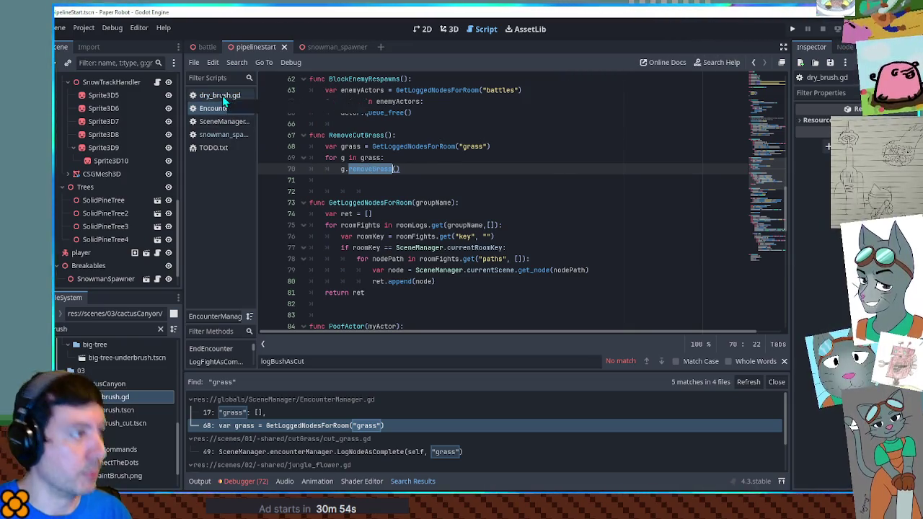
click(226, 136)
click(618, 327)
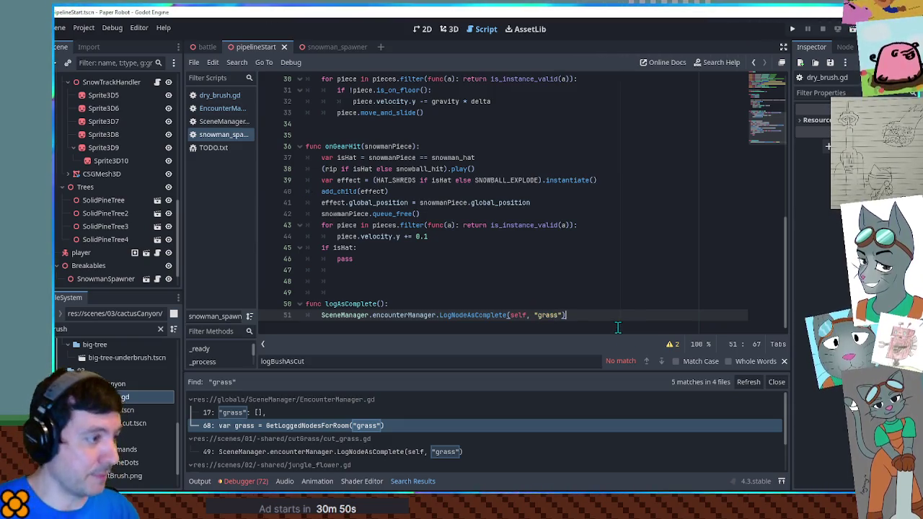
Add a removeGrass function below the LogNodeAsComplete call
key(Return)
text(func removeGrass():)
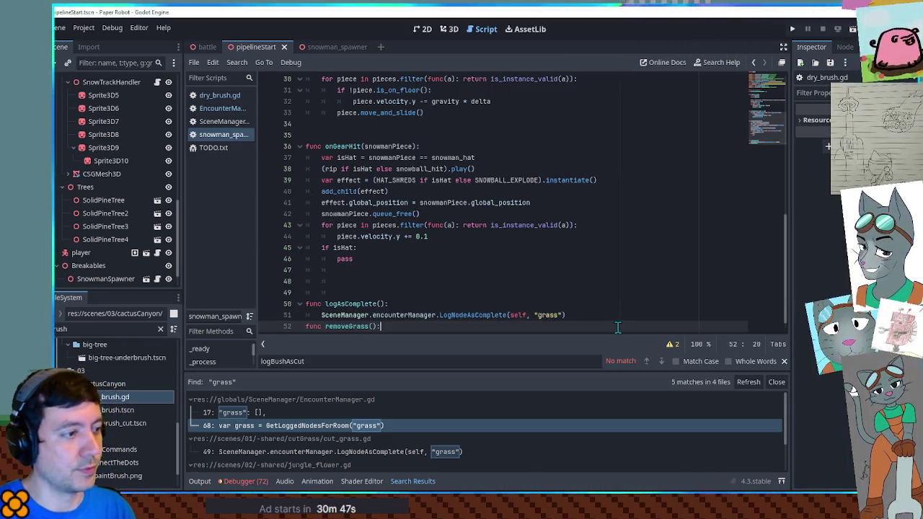
key(Return)
text(pass)
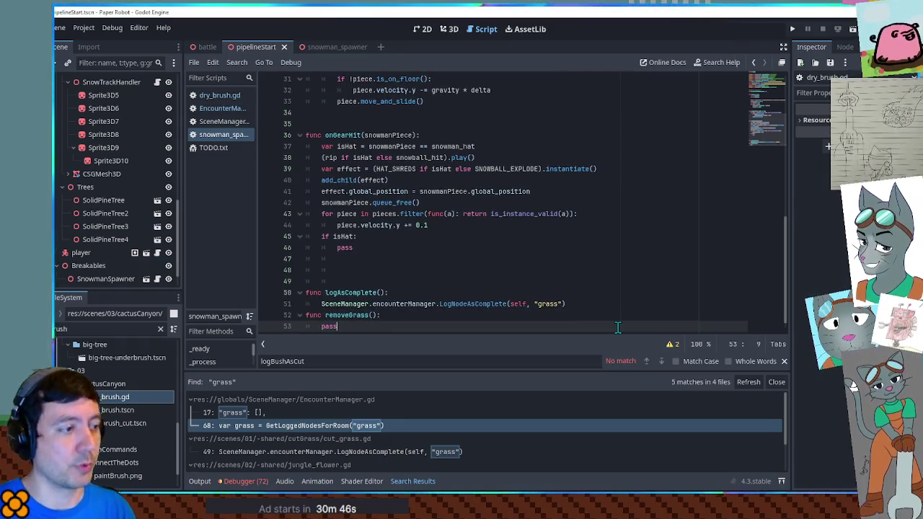
key(BackSpace)
key(BackSpace)
key(BackSpace)
text(# this snowman has been recently felled)
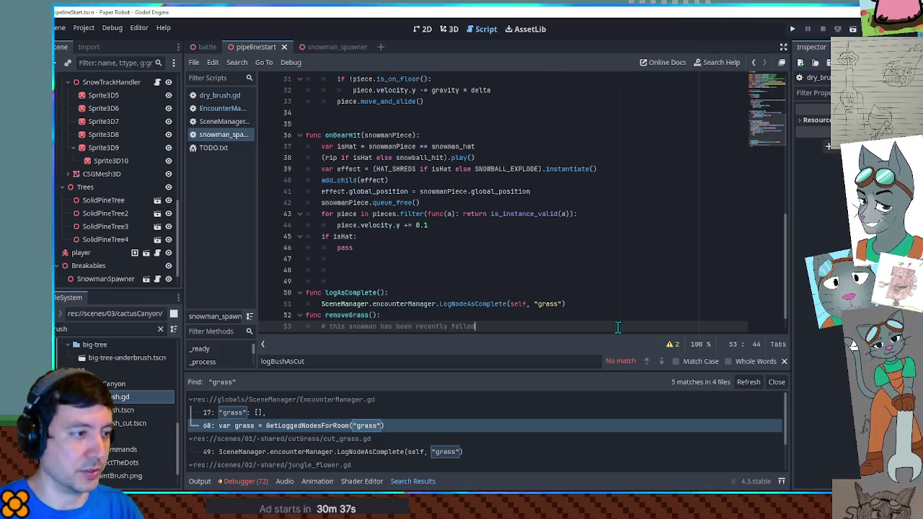
Add a TODO line under the comment and replace the isHat branch's pass with logAsComplete()
scroll(678, 257, down, 1)
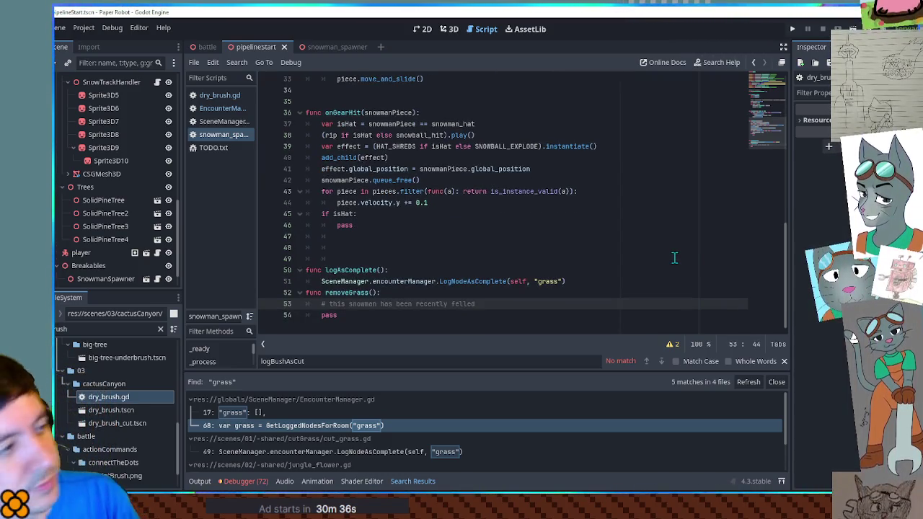
click(483, 318)
click(491, 306)
key(Return)
text(#TODO implement)
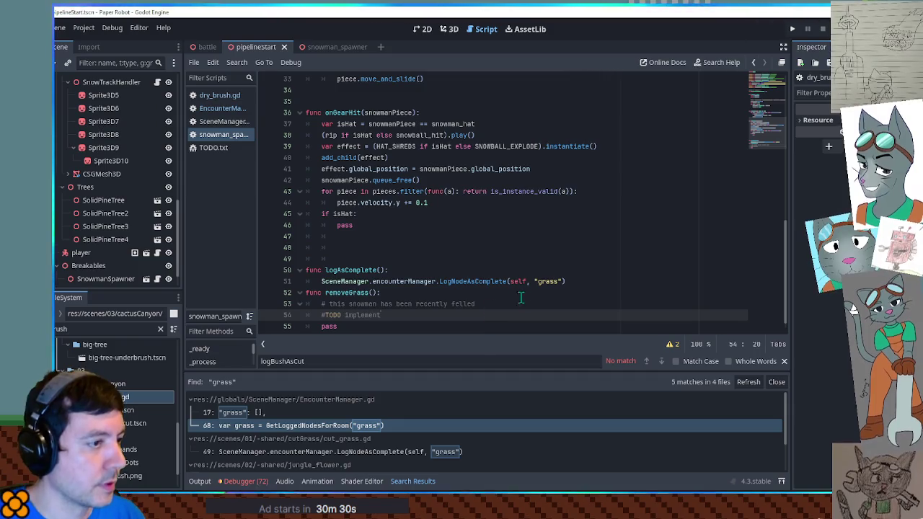
drag(326, 270, 386, 270)
key(ctrl+c)
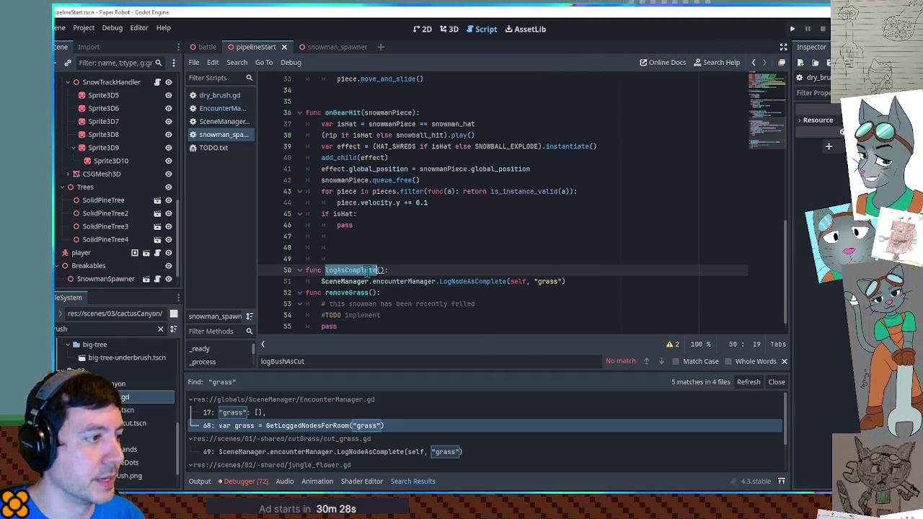
double_click(345, 225)
key(ctrl+v)
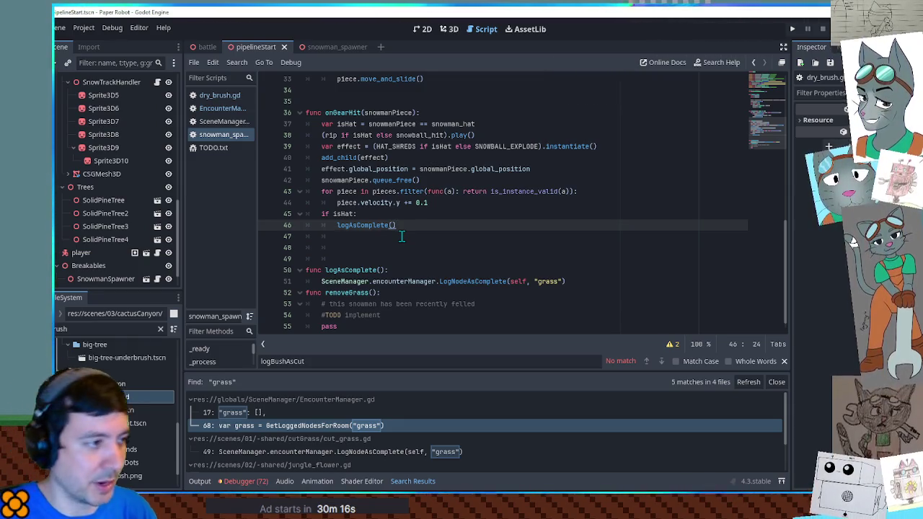
key(Up)
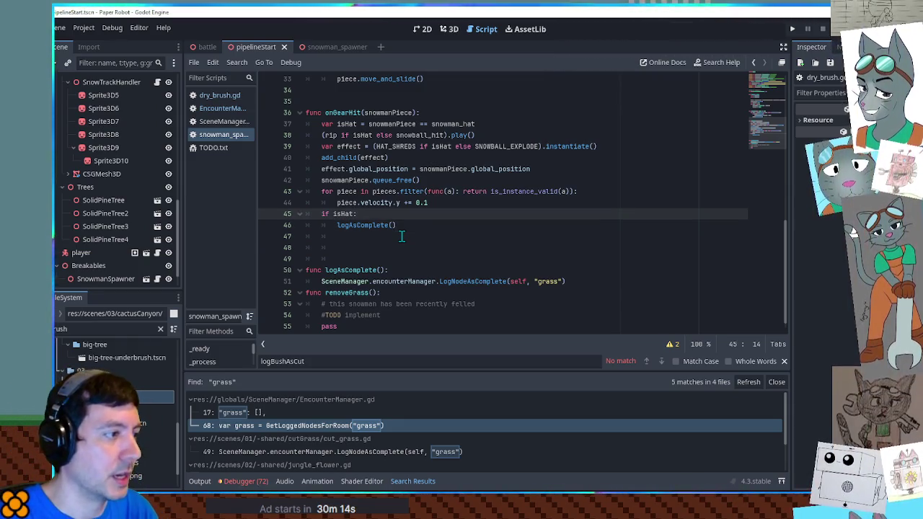
click(354, 256)
text(func spawnCoins()
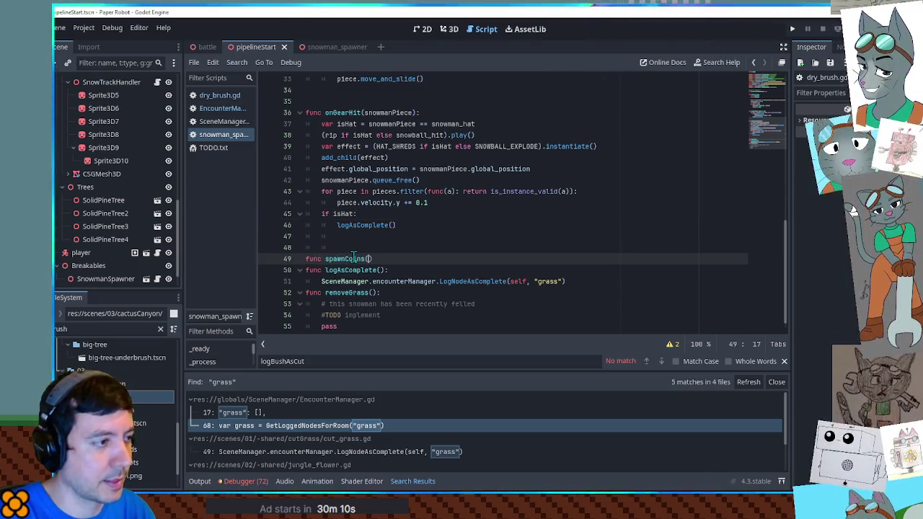
Complete the func spawnCoins(): header and bring up dry_brush.gd
text():)
key(Return)
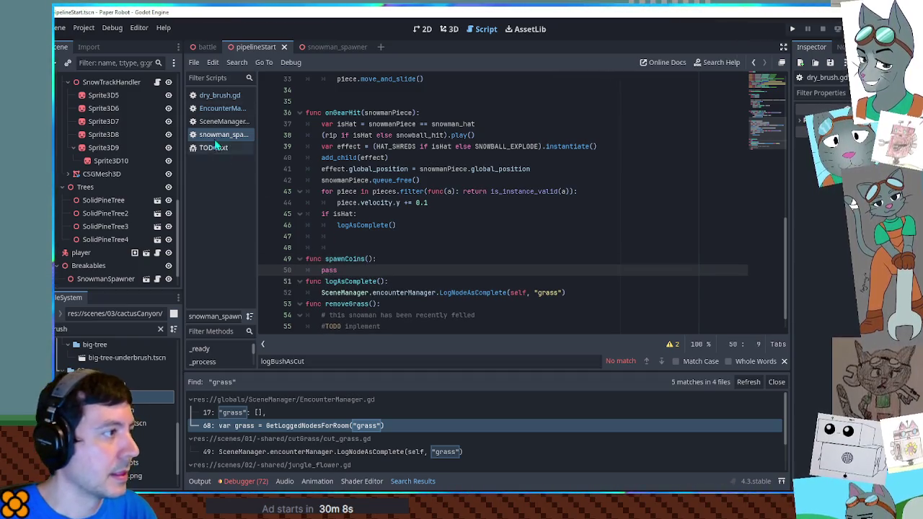
click(209, 94)
scroll(515, 225, up, 5)
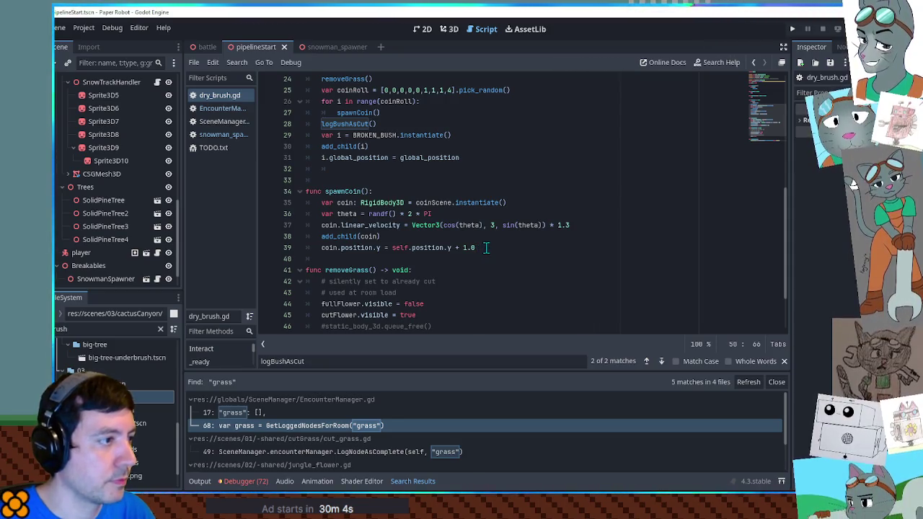
scroll(487, 247, up, 5)
scroll(486, 248, down, 4)
scroll(487, 247, up, 2)
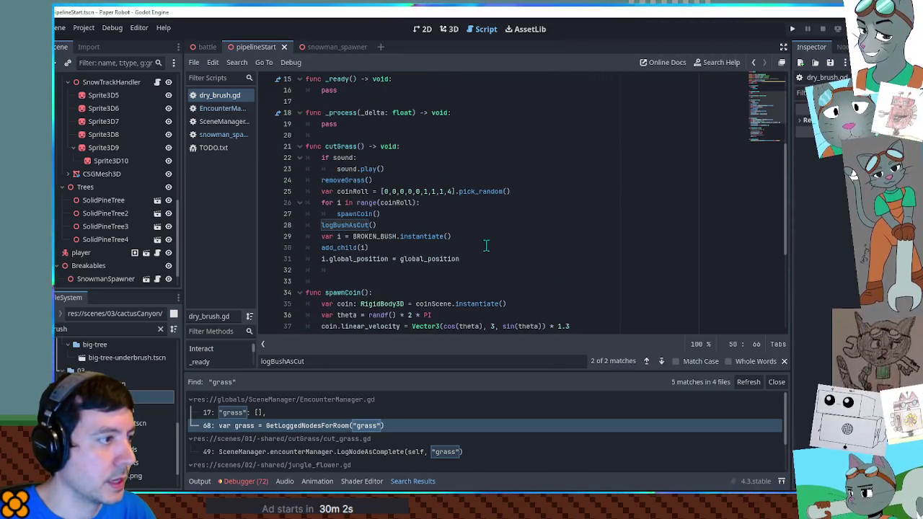
In dry_brush.gd, select the coinRoll and spawnCoin() loop lines, then the whole spawnCoin function
drag(336, 191, 515, 191)
scroll(531, 204, down, 1)
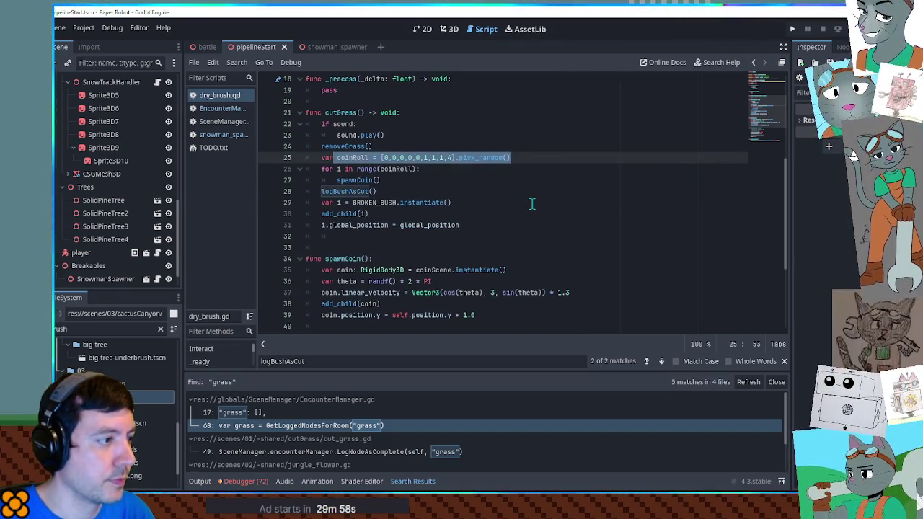
drag(518, 157, 519, 148)
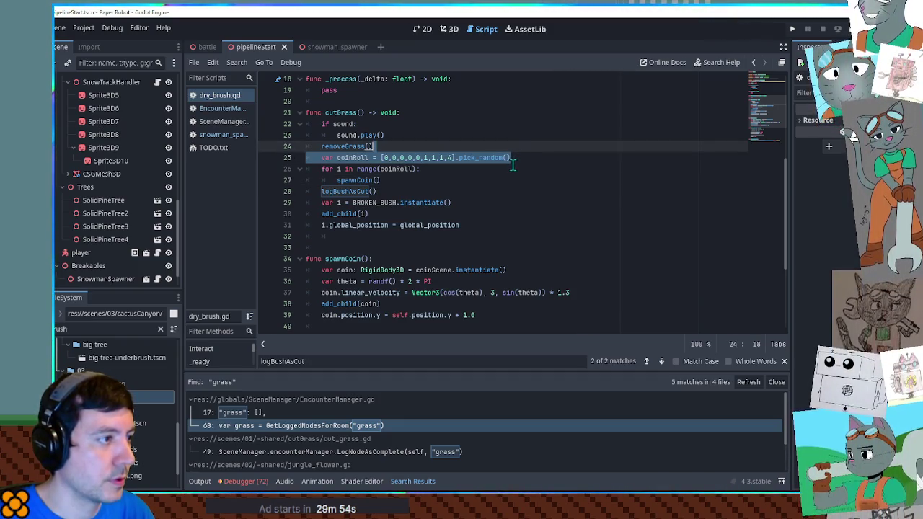
drag(397, 178, 408, 150)
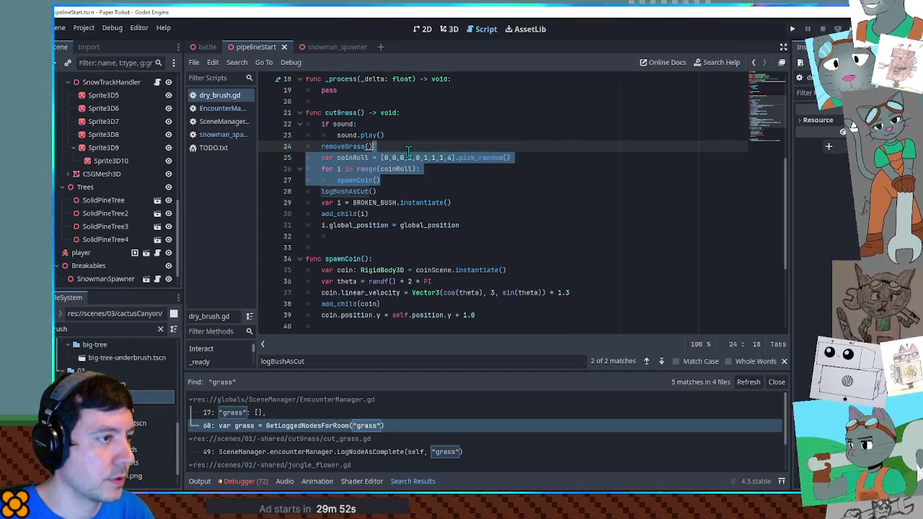
click(482, 180)
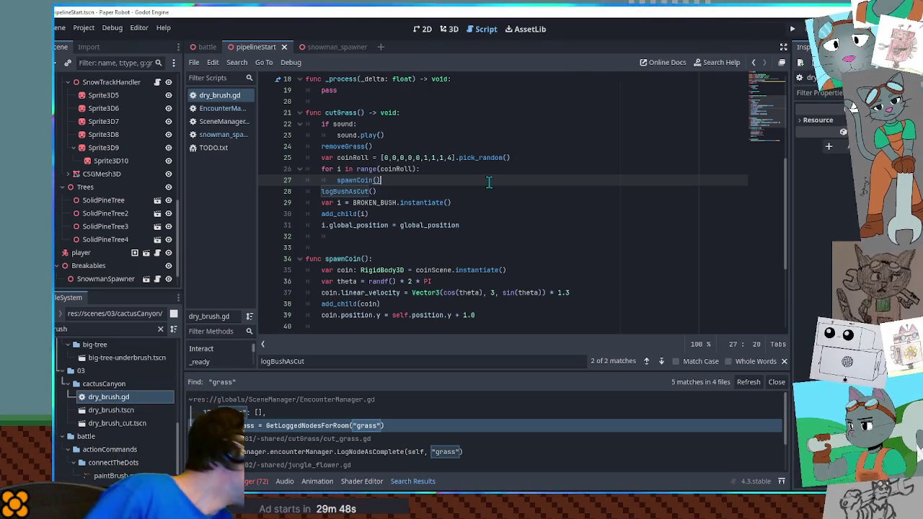
scroll(442, 194, down, 1)
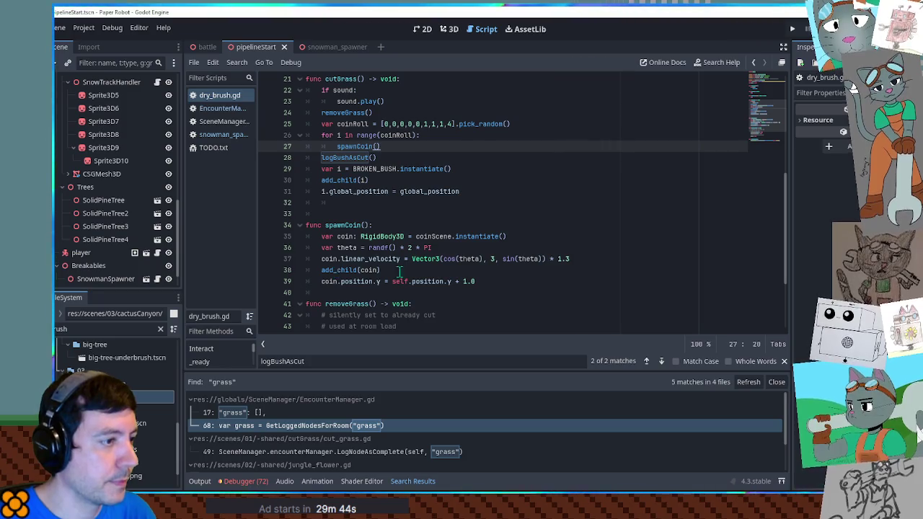
drag(483, 278, 476, 217)
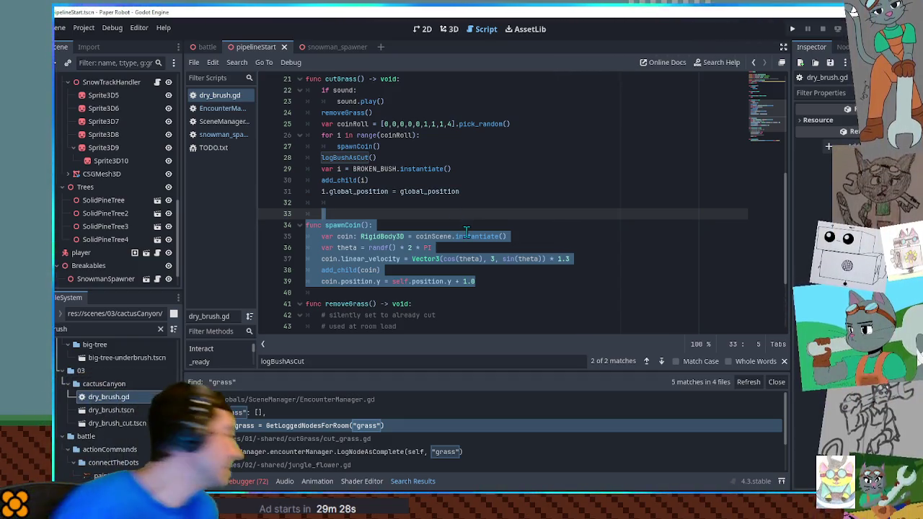
Search the whole project for spawnCoin(), listing 10 matches in 5 files
click(534, 221)
drag(326, 225, 369, 225)
key(ctrl+shift+f)
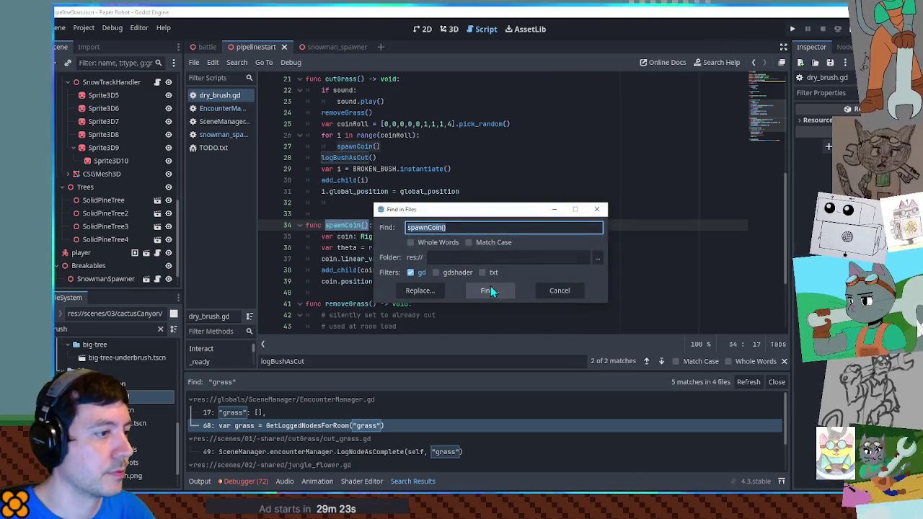
click(490, 290)
scroll(435, 434, down, 5)
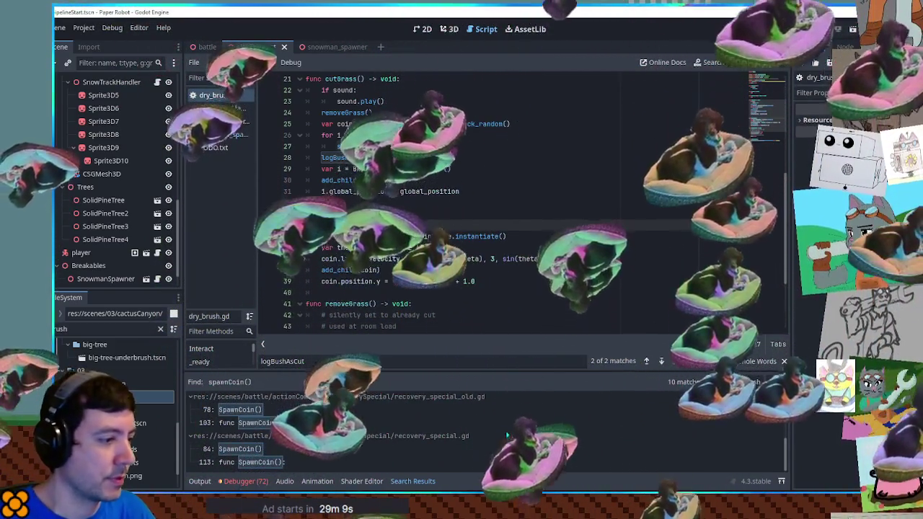
scroll(483, 429, up, 3)
scroll(318, 409, down, 1)
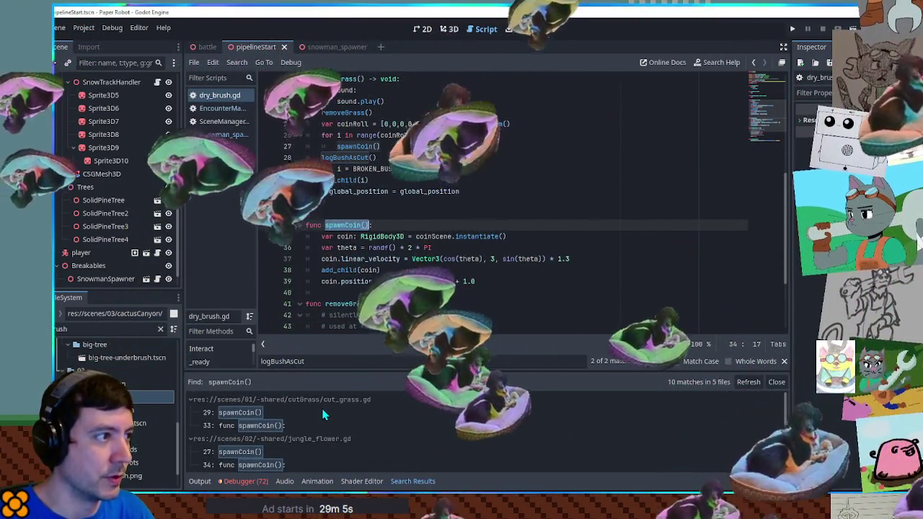
scroll(320, 411, up, 1)
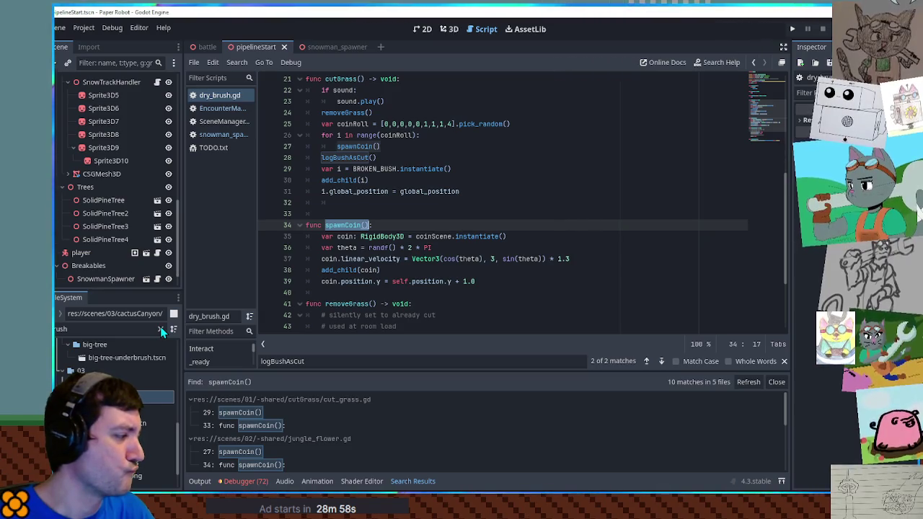
Clear the 'rush' FileSystem filter and look at encounterManager in SceneManager
click(162, 330)
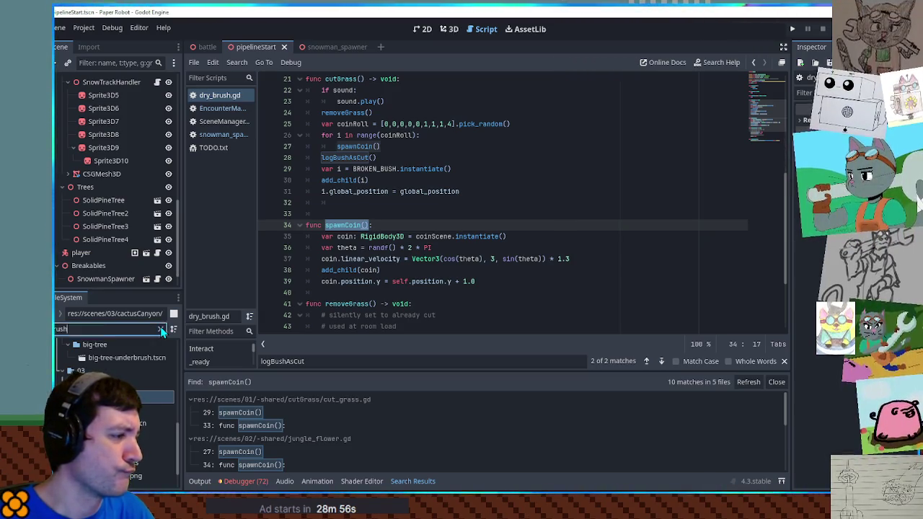
click(161, 330)
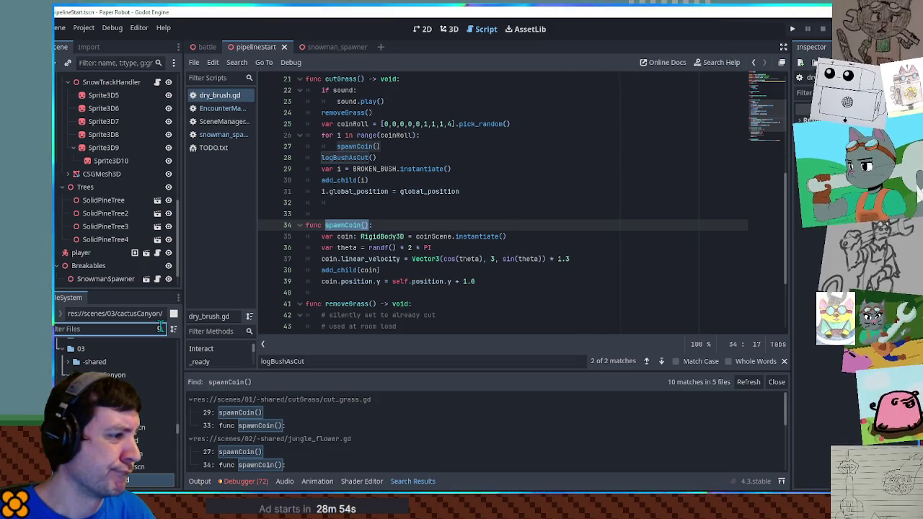
click(225, 123)
click(344, 177)
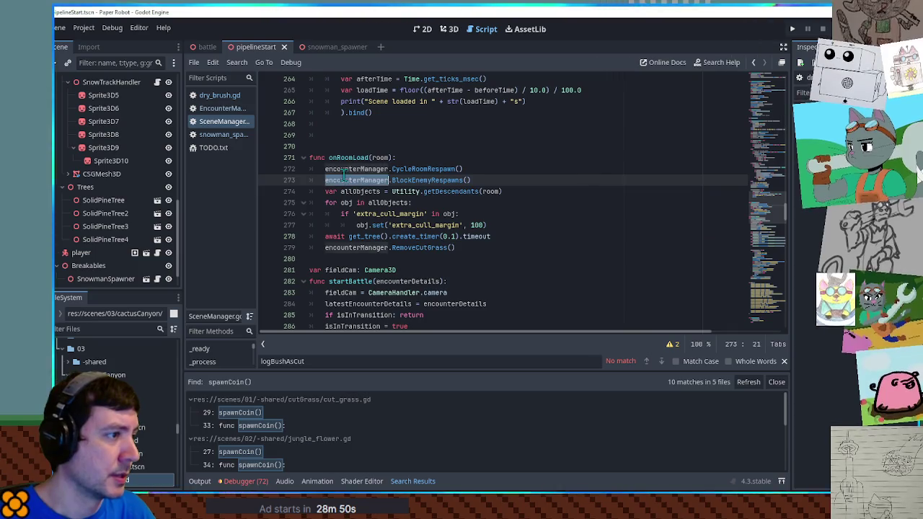
double_click(344, 169)
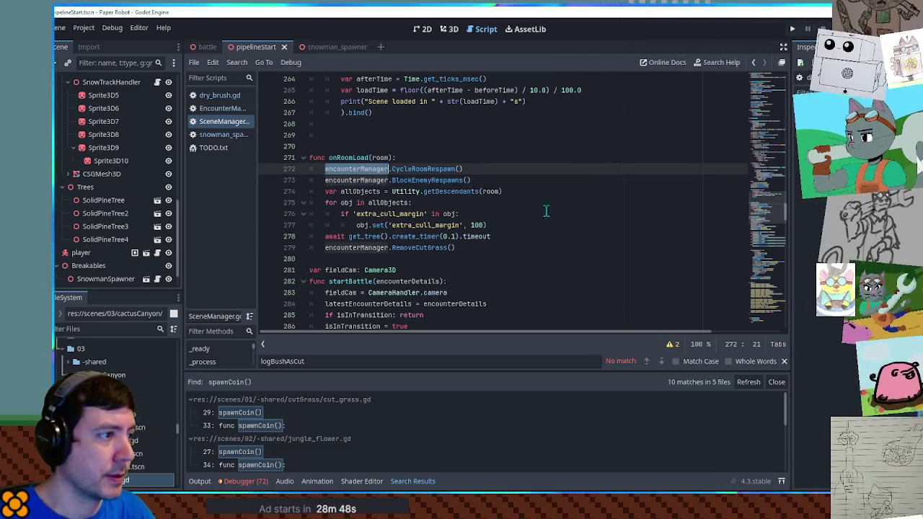
Try and undo a logAsComplete() line after RemoveCutGrass, then reselect spawnCoin in dry_brush.gd
click(485, 248)
key(Return)
key(Return)
key(shift+Home)
text(logAsComplete())
key(ctrl+z)
click(216, 95)
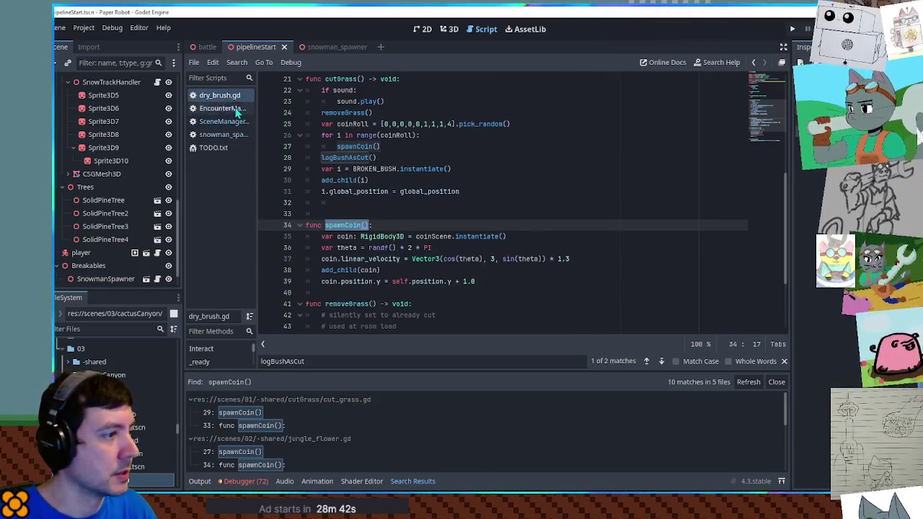
drag(476, 283, 474, 217)
key(ctrl+c)
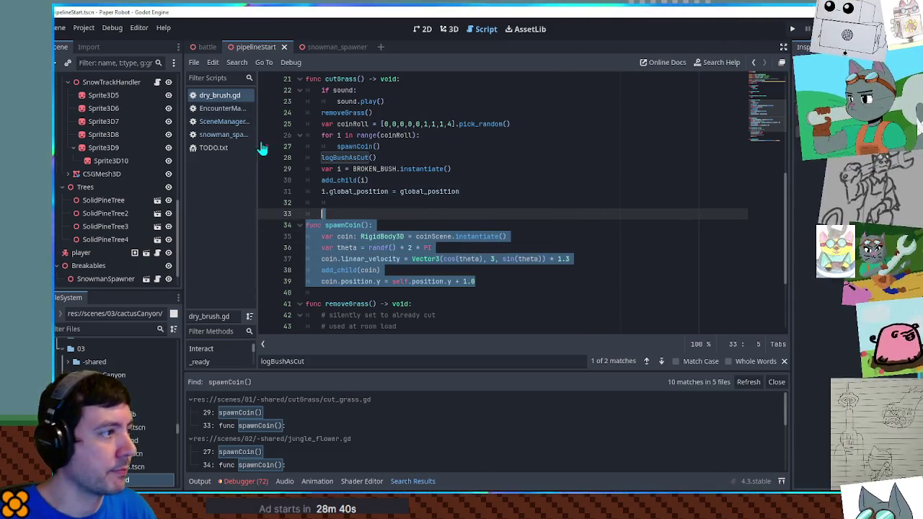
Paste the spawnCoin function into SceneManager and give it a coinCount: int parameter
click(220, 109)
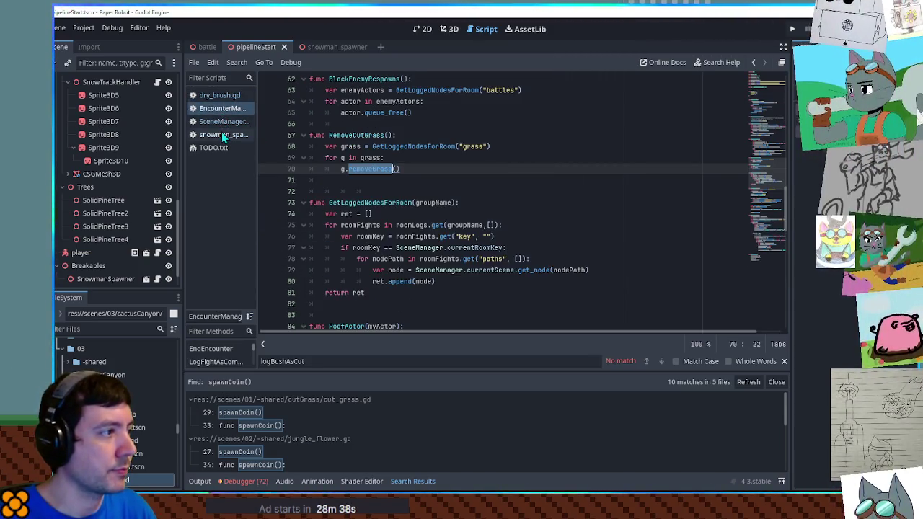
click(224, 121)
key(ctrl+v)
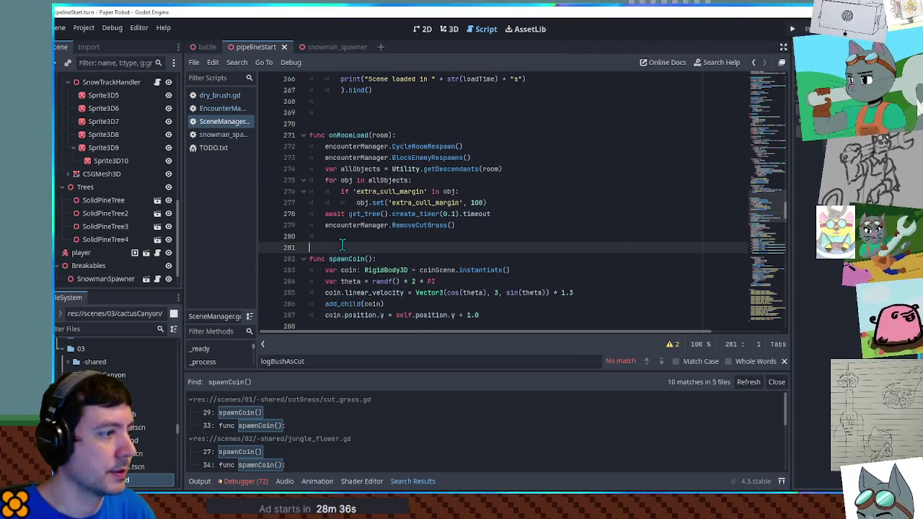
click(370, 259)
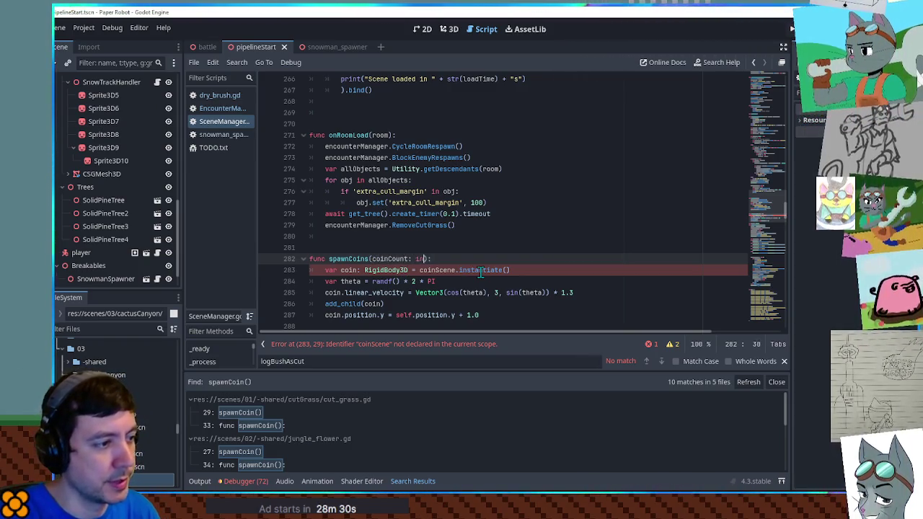
text(t)
key(Escape)
click(381, 259)
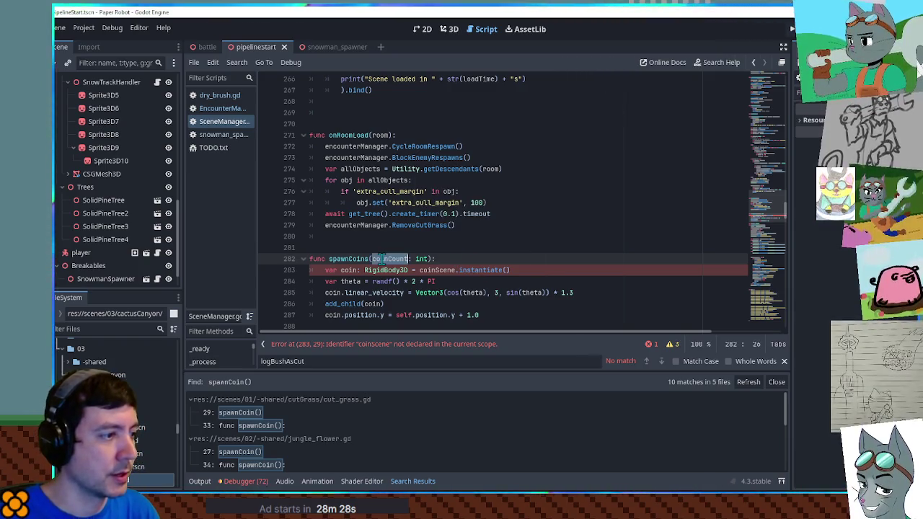
click(465, 261)
Add a for i in range(coinCount): loop and indent the coin-creating lines beneath it
key(Return)
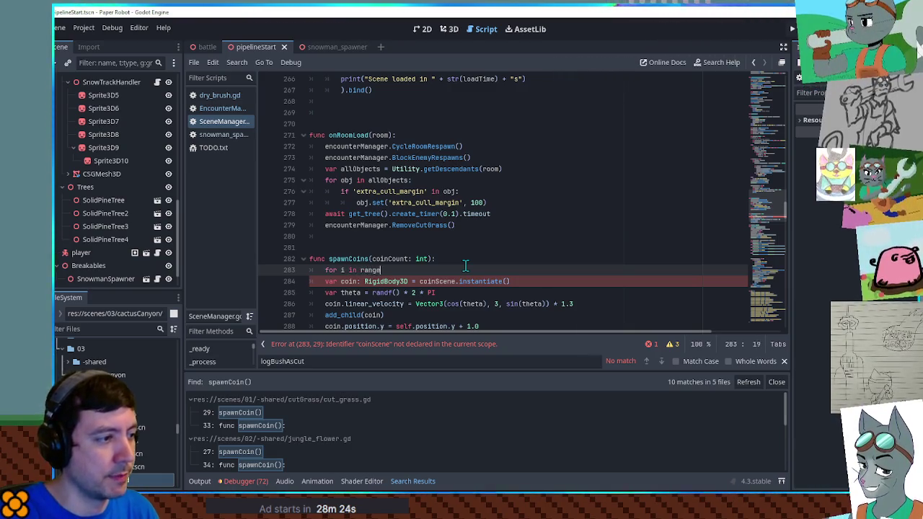
text((coinCount):)
key(Return)
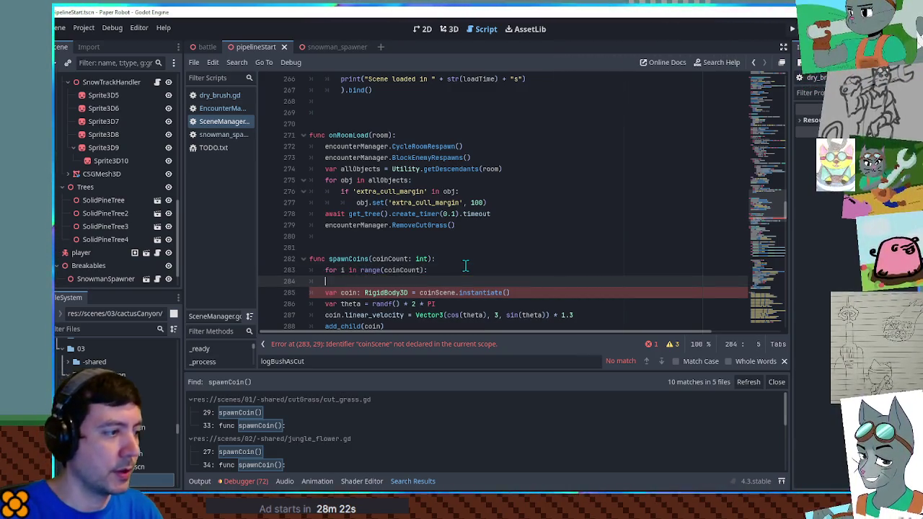
key(BackSpace)
key(BackSpace)
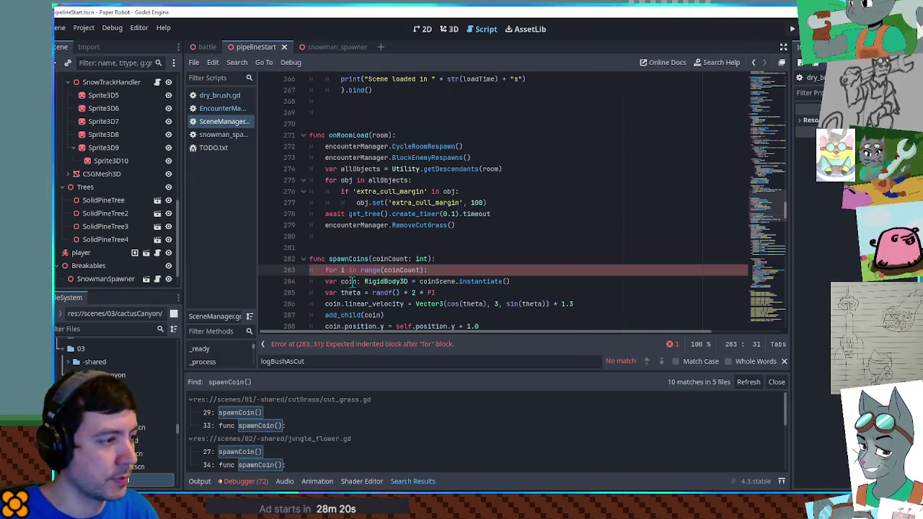
scroll(328, 282, down, 1)
drag(311, 247, 346, 292)
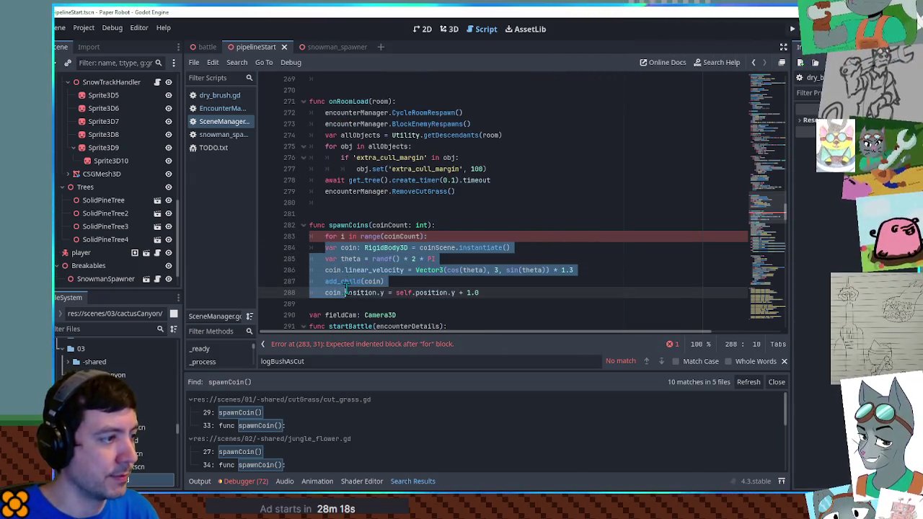
key(Tab)
click(390, 258)
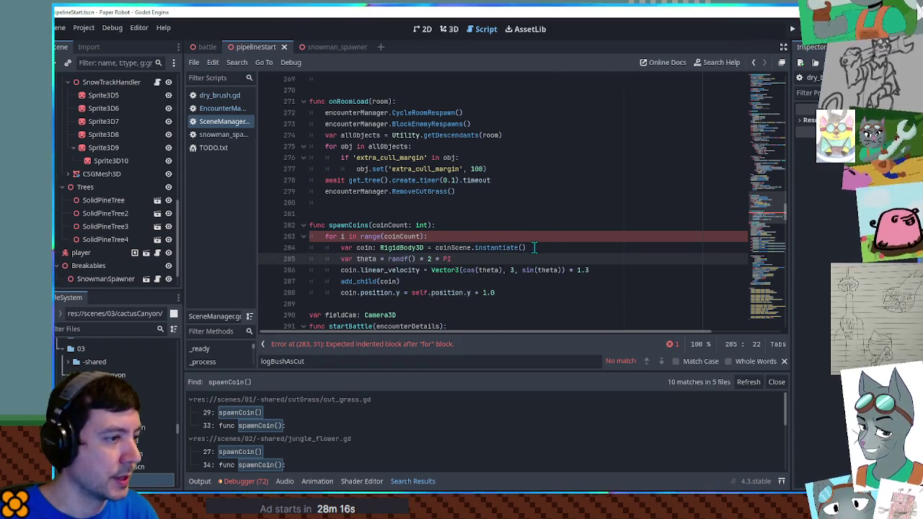
Check dry_brush.gd's coinScene declaration and filter FileSystem for the coinFromChest scene
click(206, 96)
click(471, 228)
ctrl+click(436, 236)
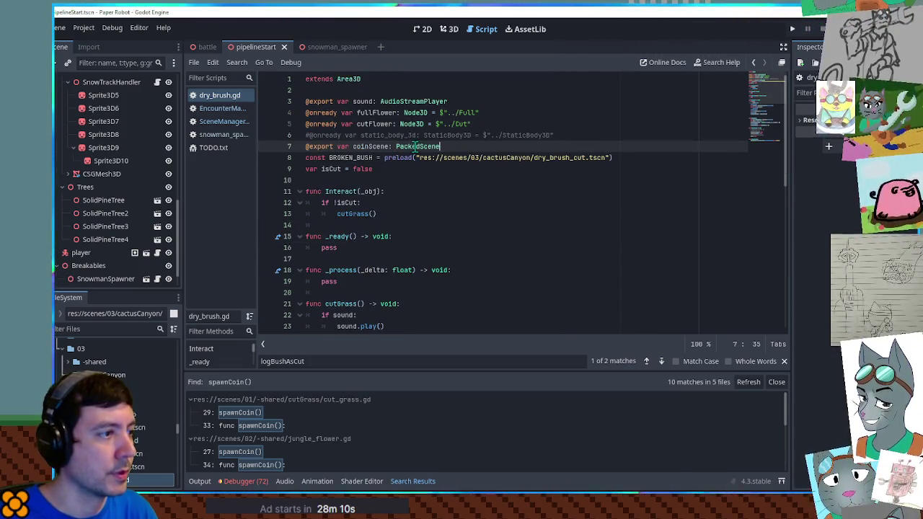
double_click(388, 146)
click(125, 329)
text(coin from c)
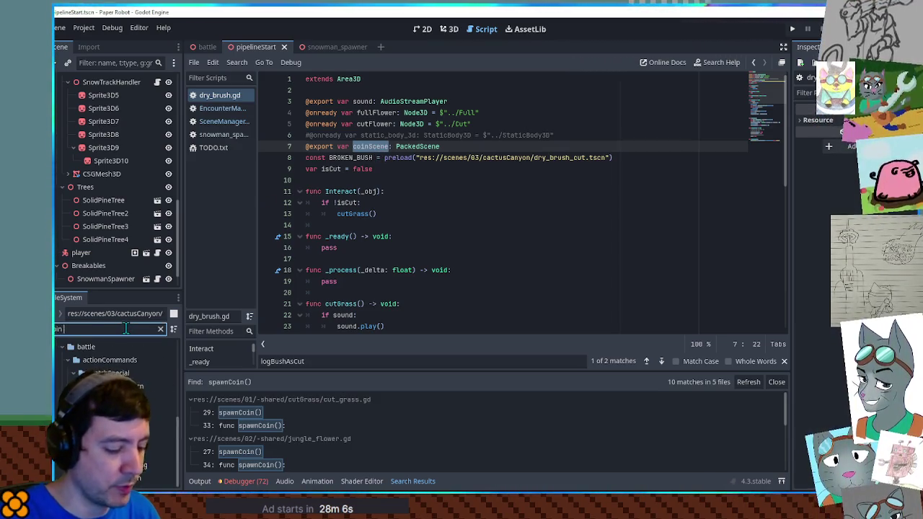
key(Down)
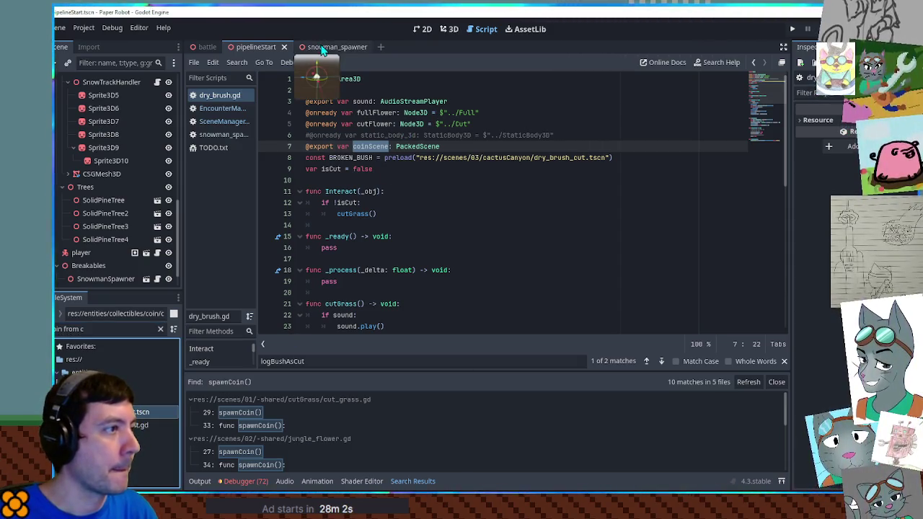
Drag coinFromChest.tscn into SceneManager.gd as a COIN_FROM_CHEST preload constant
click(223, 108)
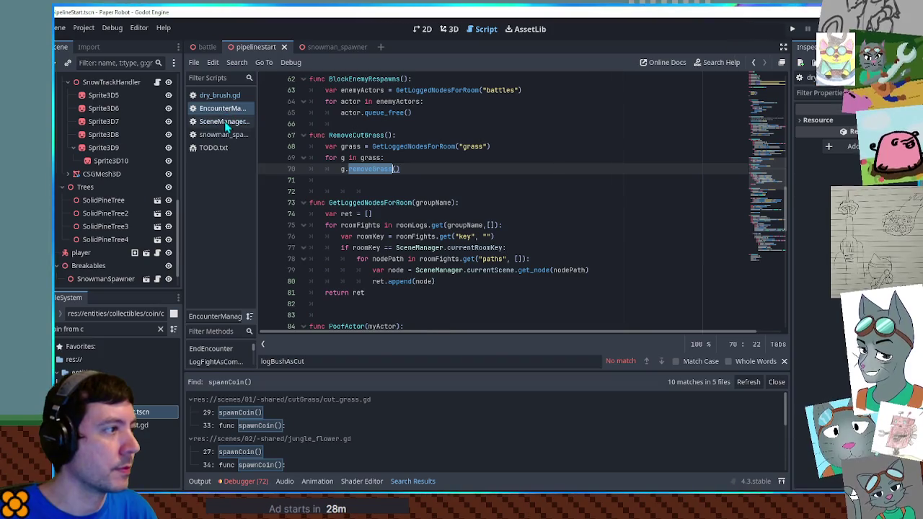
click(224, 121)
scroll(768, 173, up, 5)
drag(768, 173, 770, 82)
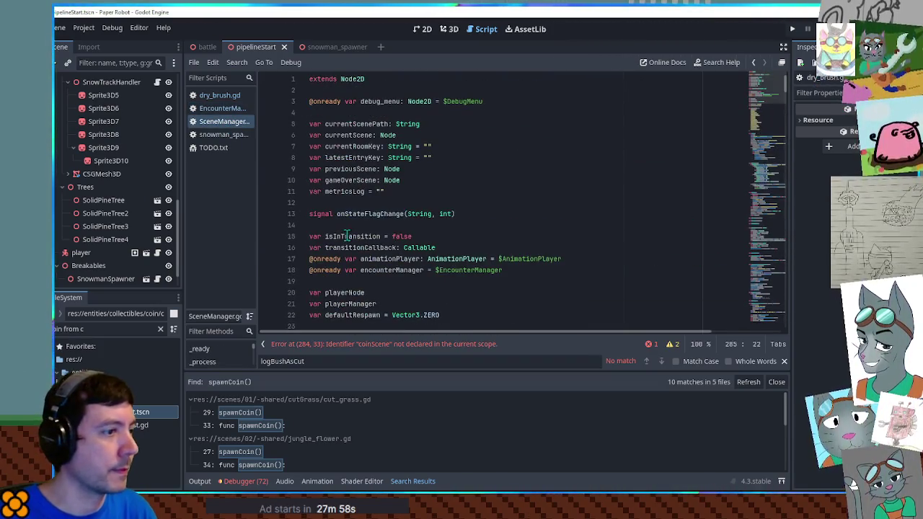
scroll(770, 83, down, 1)
mouse_move(141, 424)
mouse_down()
mouse_move(363, 225)
mouse_move(367, 193)
mouse_up()
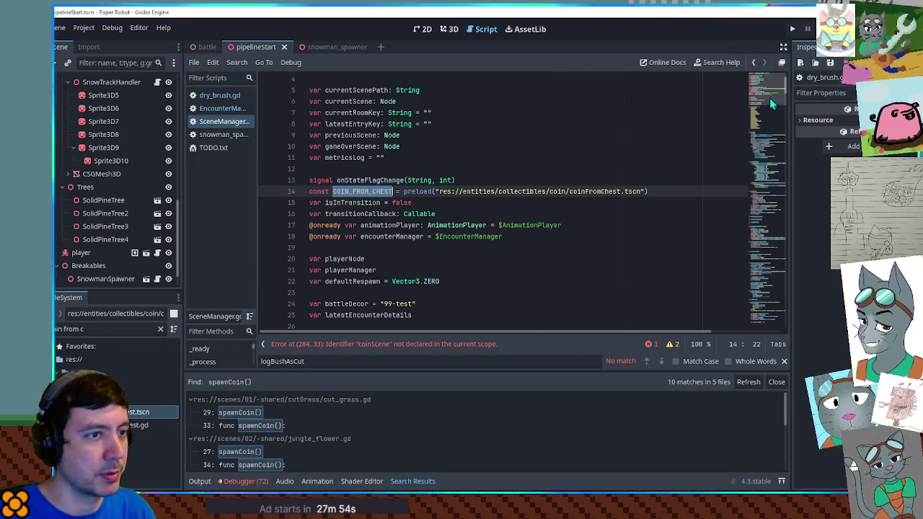
Replace coinScene with COIN_FROM_CHEST on line 284 of spawnCoins
click(760, 226)
double_click(453, 252)
text(COIN_FROM_CHEST)
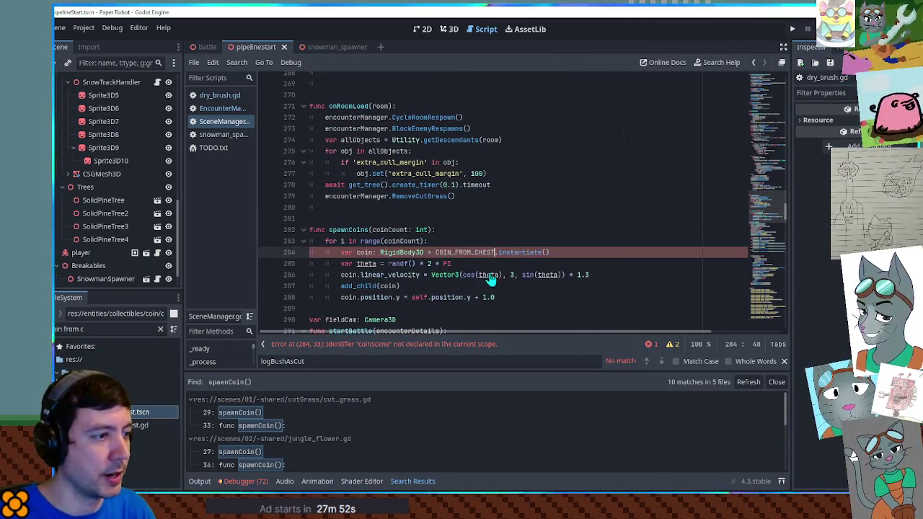
click(490, 231)
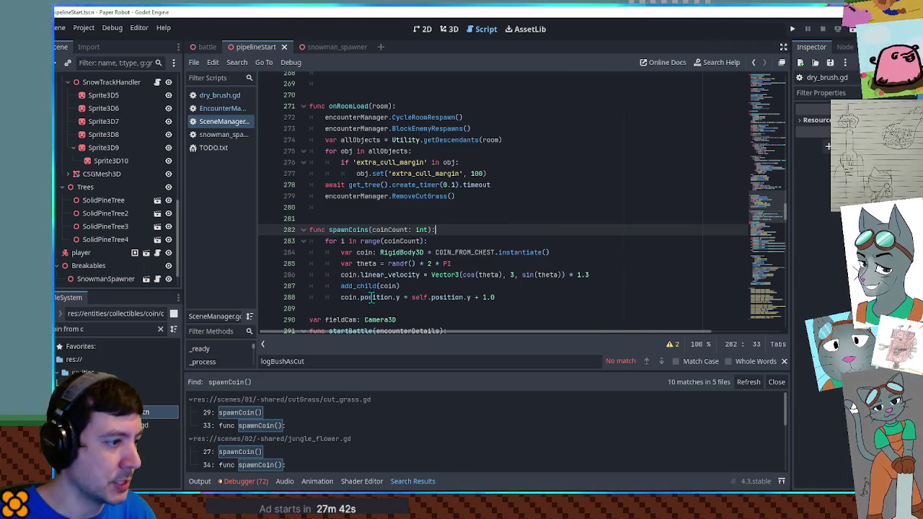
Add a new parameter to spawnCoins and rename it from sourcePosition to sourceNode
click(411, 297)
click(431, 229)
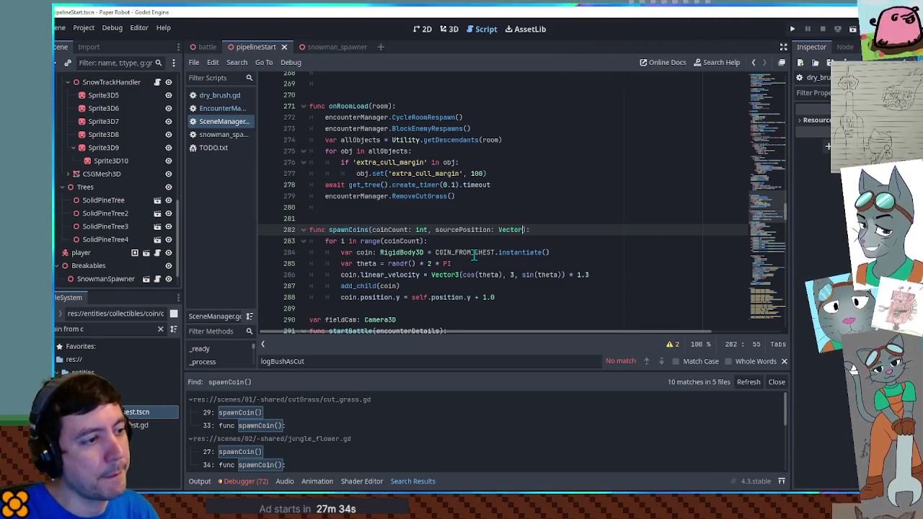
text(3)
double_click(441, 230)
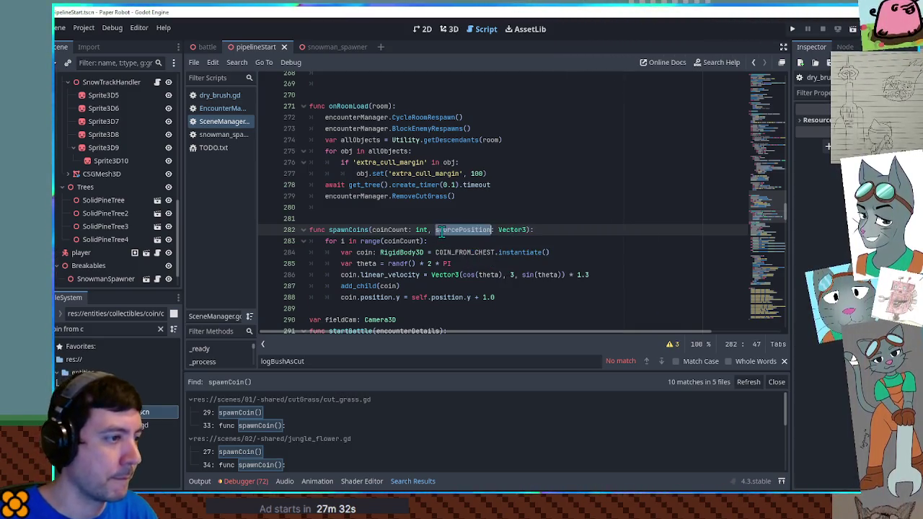
double_click(420, 297)
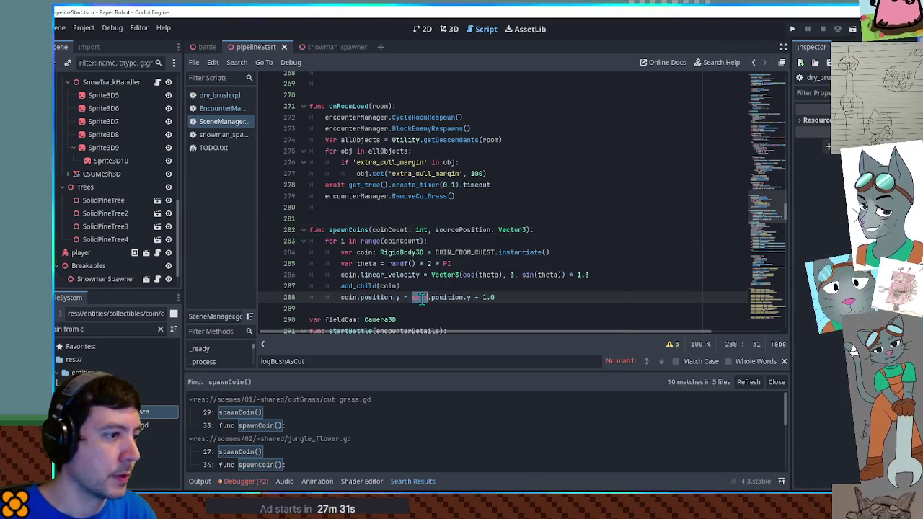
drag(428, 298, 443, 298)
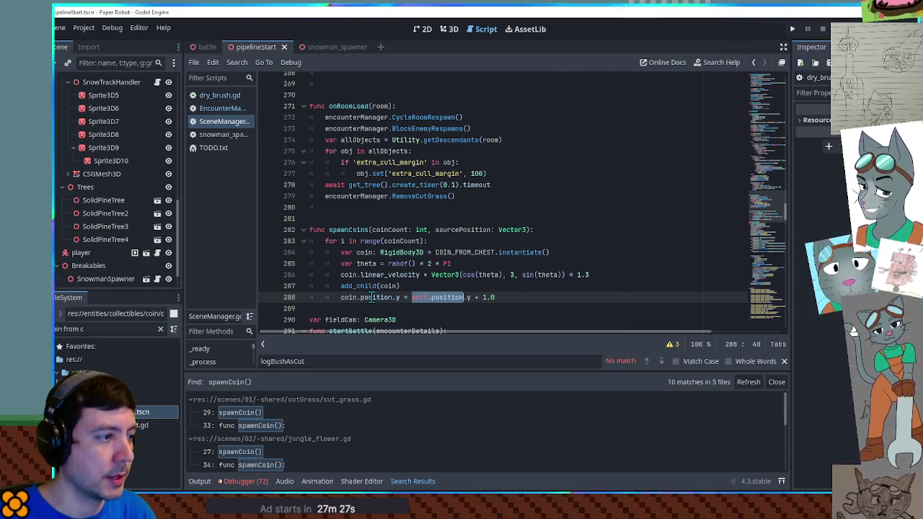
drag(458, 229, 492, 229)
text(Node)
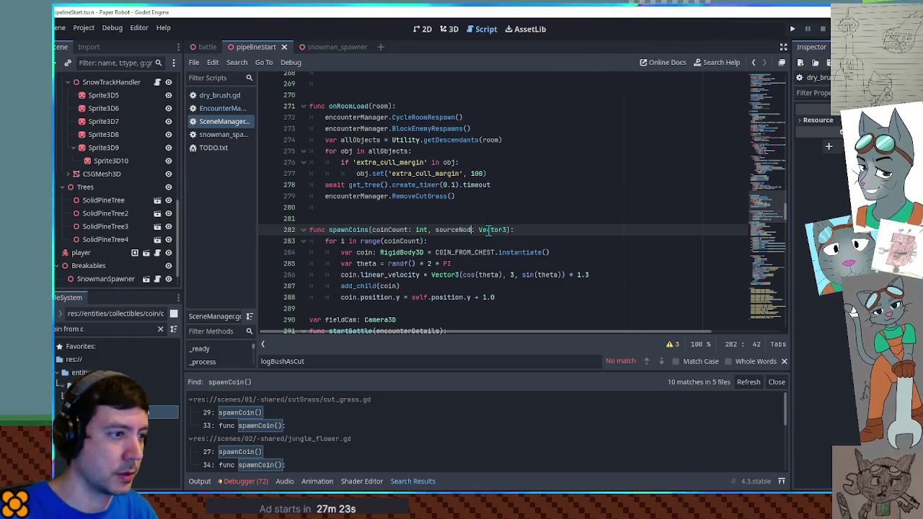
double_click(454, 230)
Use sourceNode instead of self for the coin position and call sourceNode.add_child
key(ctrl+c)
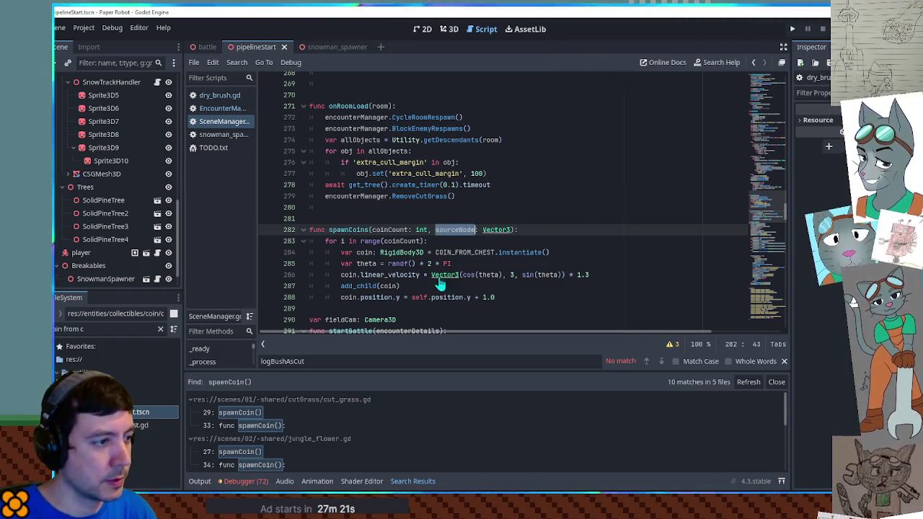
double_click(418, 297)
key(ctrl+v)
click(342, 286)
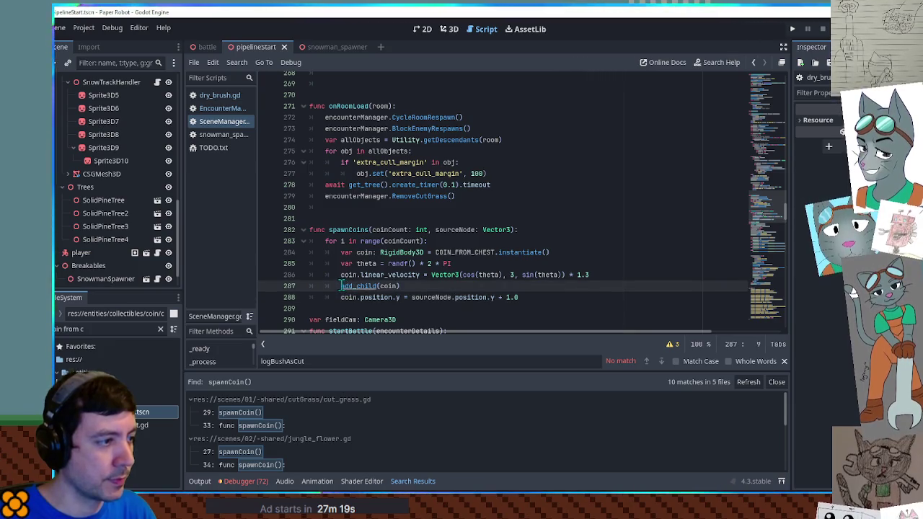
key(ctrl+v)
text(.)
key(Escape)
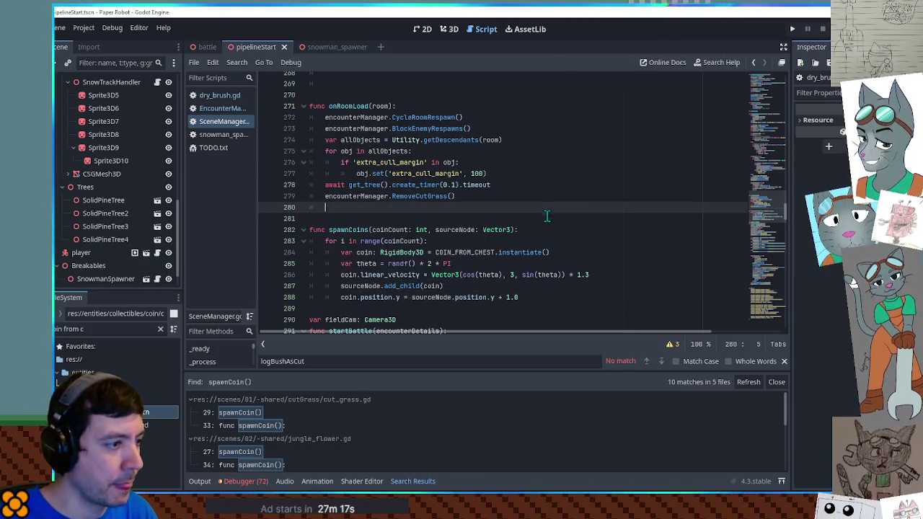
Change the sourceNode parameter type from Vector3 to Node3D
double_click(352, 231)
double_click(431, 287)
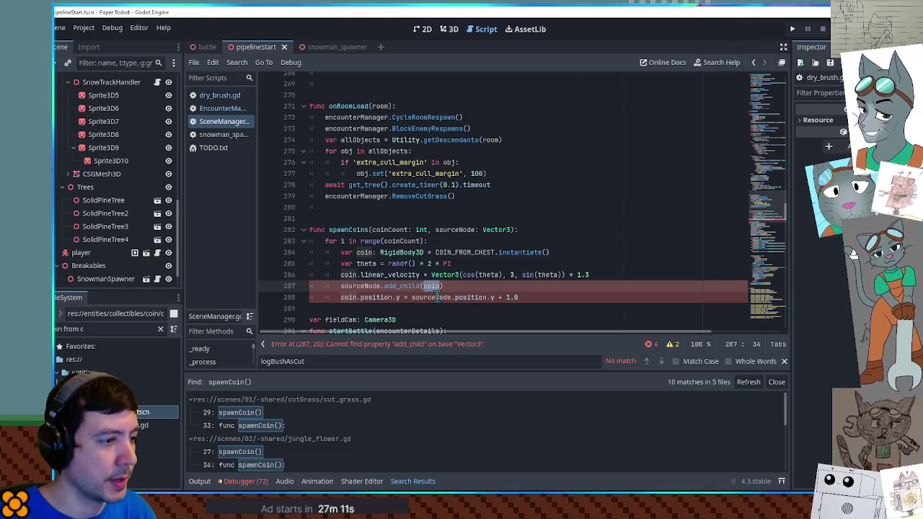
double_click(496, 229)
text(Node3)
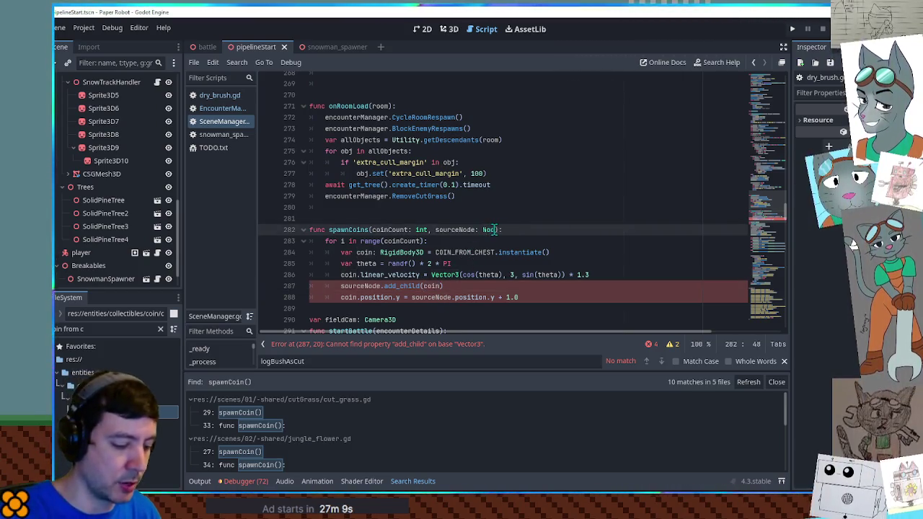
text(D)
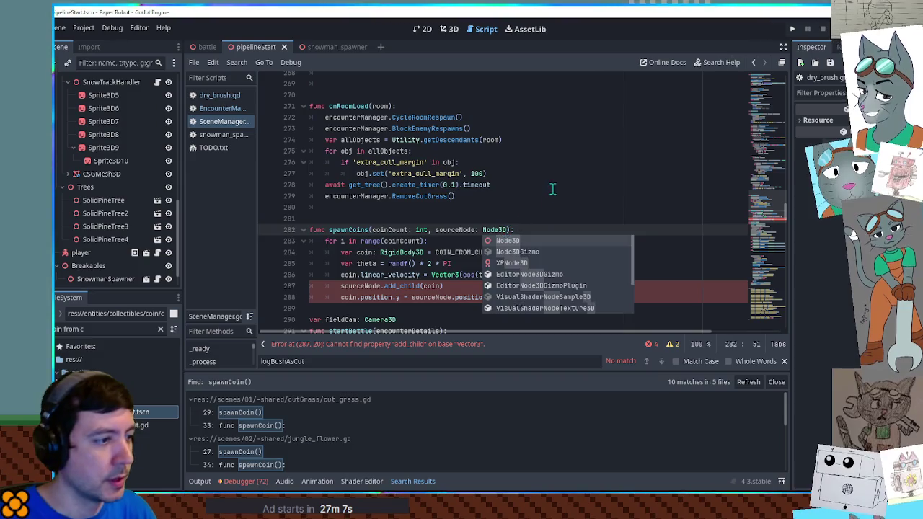
click(552, 187)
Jump to the spawnCoin call in cut_grass.gd from the search results
click(350, 230)
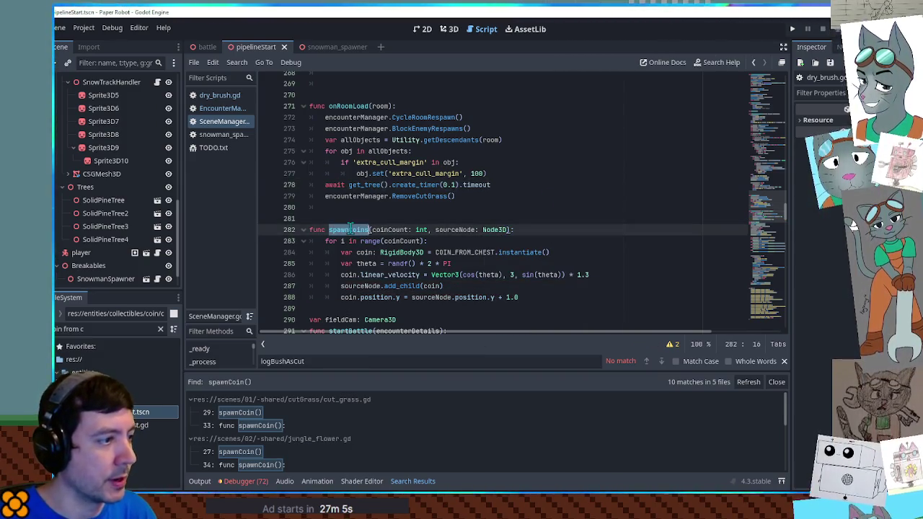
click(260, 411)
scroll(409, 146, up, 2)
scroll(413, 186, down, 2)
scroll(407, 247, up, 3)
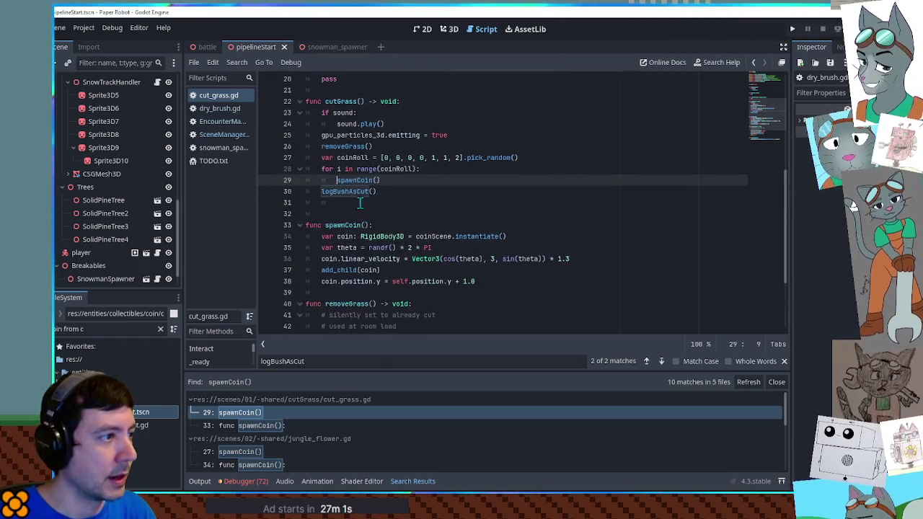
Replace the coinRoll assignment with a spawnCoins call on the roll list
click(381, 157)
text(spawnCoins)
drag(381, 157, 324, 158)
key(BackSpace)
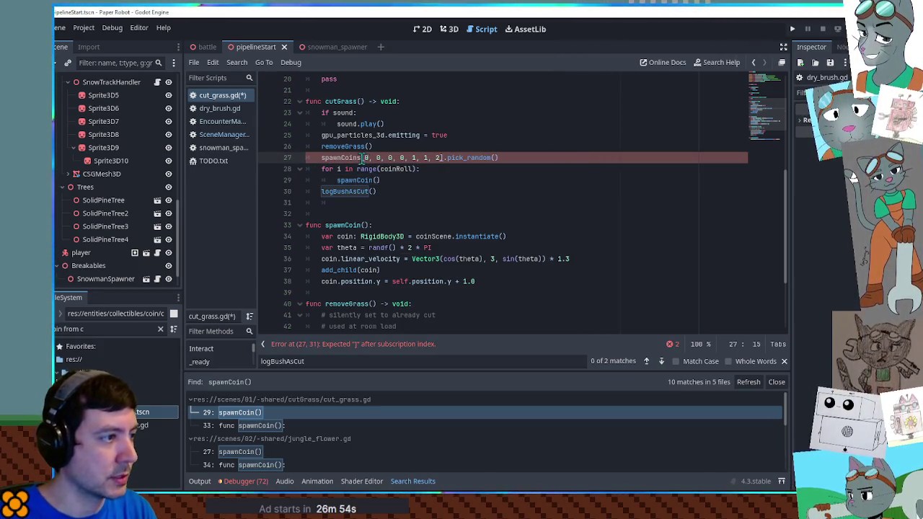
text(()
click(512, 159)
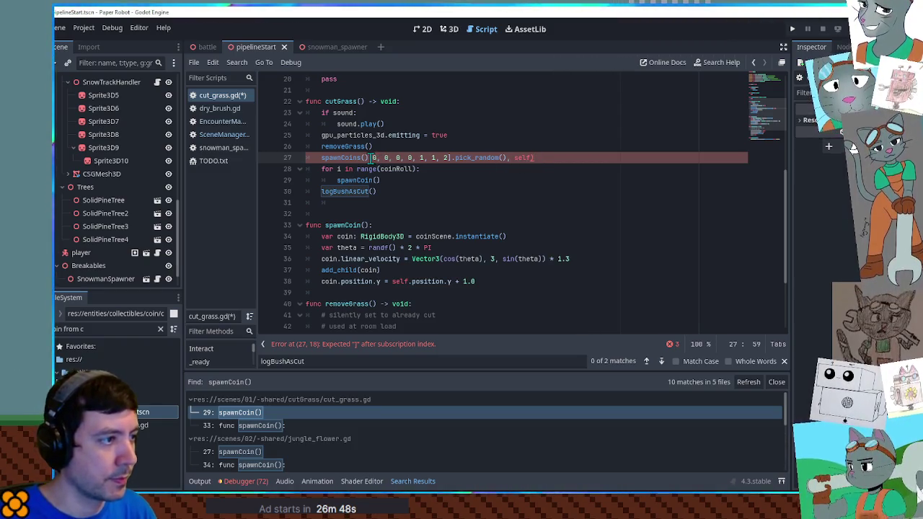
click(372, 157)
key(BackSpace)
Delete the old per-coin spawn loop and the spawnCoin function
click(395, 171)
key(ctrl+shift+k)
key(ctrl+shift+k)
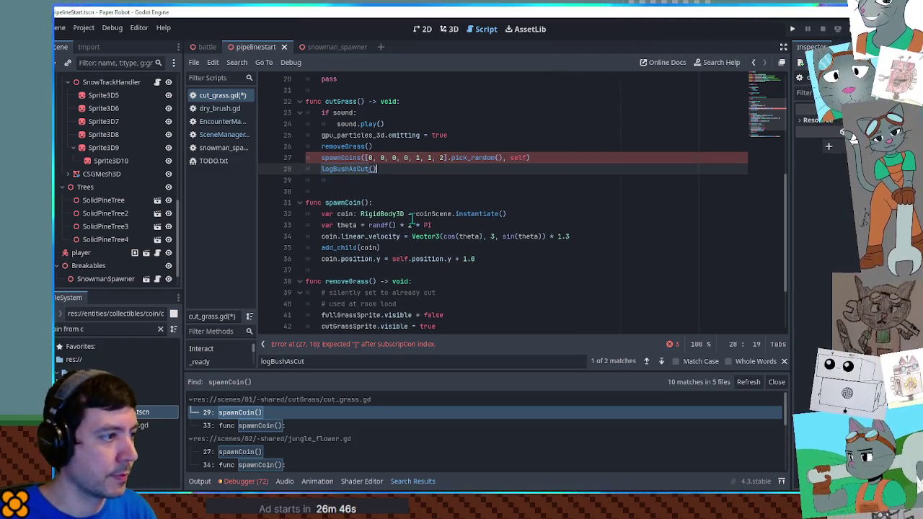
drag(465, 263, 484, 182)
key(Delete)
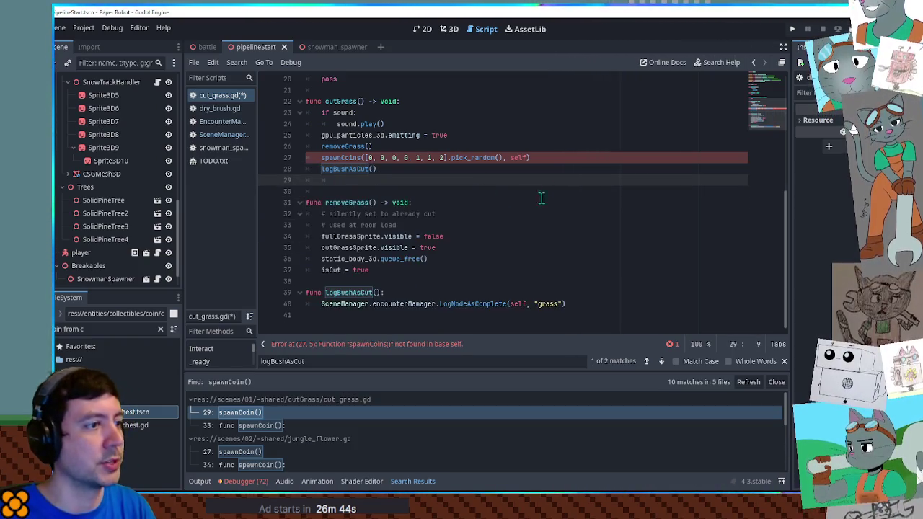
drag(551, 157, 549, 144)
click(555, 165)
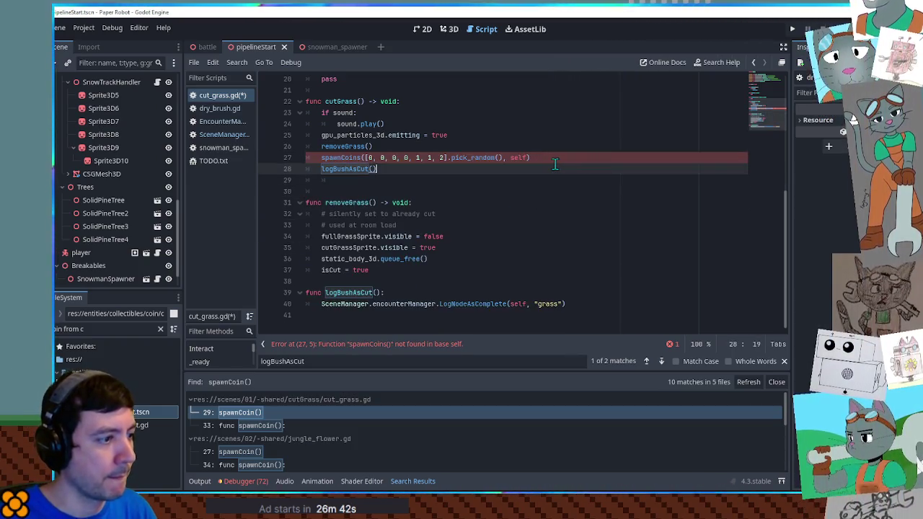
Prefix the call with SceneManager., copy the line, and save cut_grass.gd
click(322, 157)
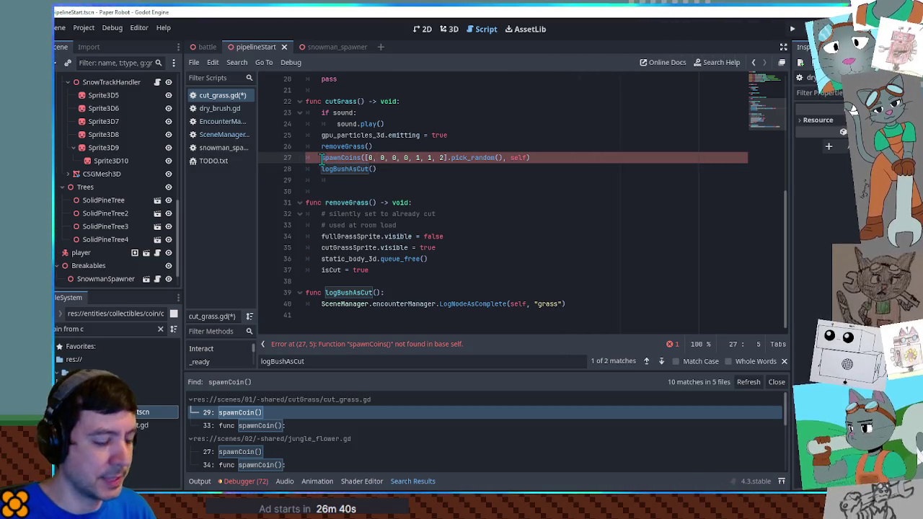
text(SceneManager.)
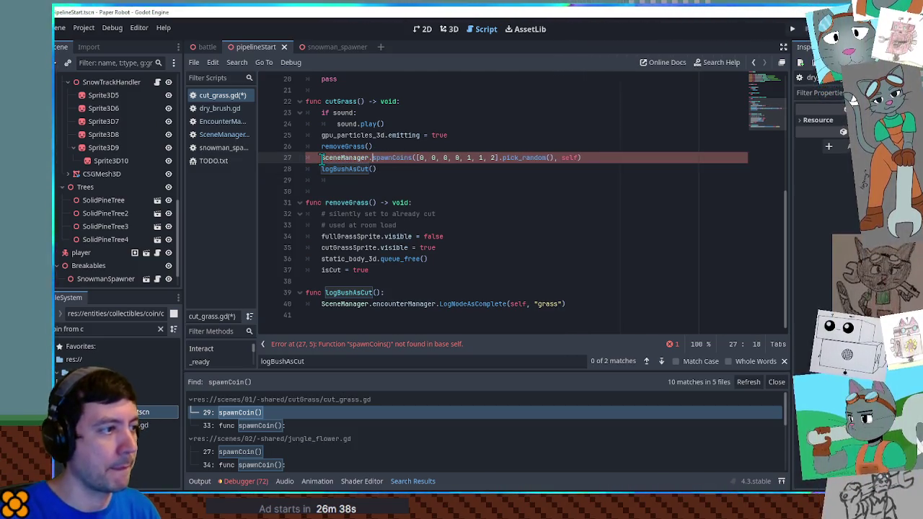
key(End)
key(shift+Home)
key(ctrl+s)
click(278, 452)
Paste the SceneManager.spawnCoins call under removeGrass with the flower's 1, 1, 2, 2, 3, 4, 5 roll
scroll(424, 164, up, 4)
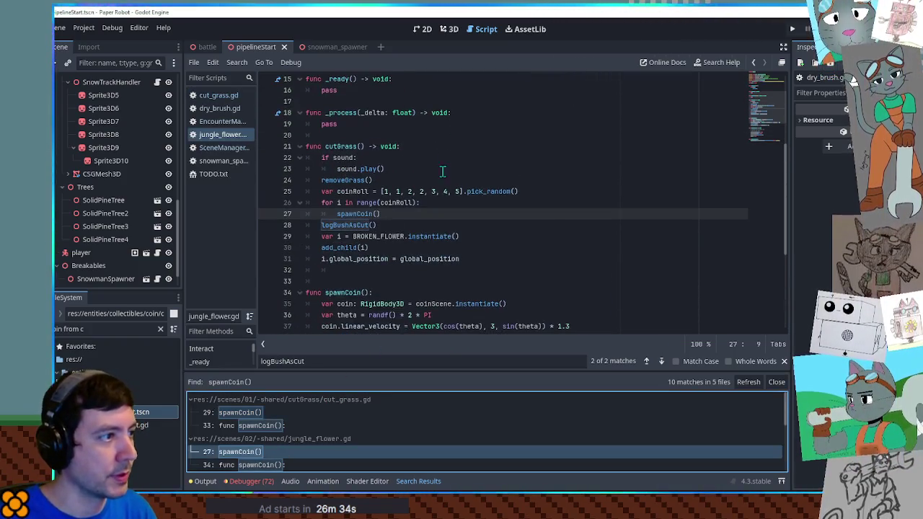
click(419, 181)
key(Return)
key(ctrl+v)
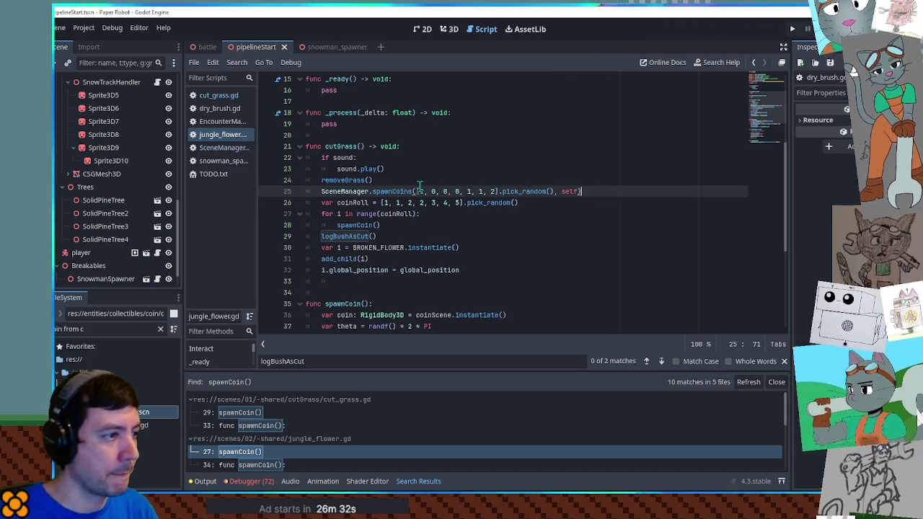
mouse_move(383, 203)
mouse_down()
mouse_move(460, 205)
mouse_move(492, 191)
mouse_up()
key(ctrl+v)
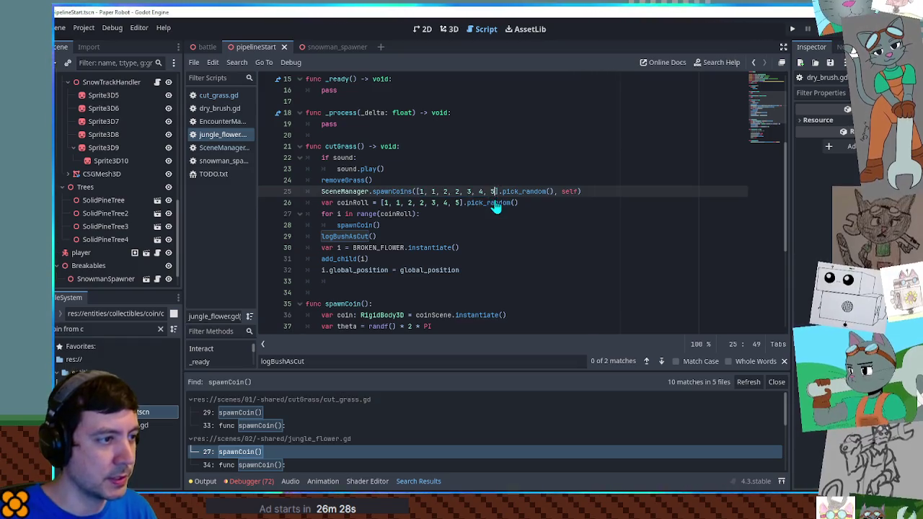
click(598, 202)
key(ctrl+shift+k)
Delete the old coinRoll line, coin loop and spawnCoin function
click(598, 191)
key(shift+Up)
click(435, 214)
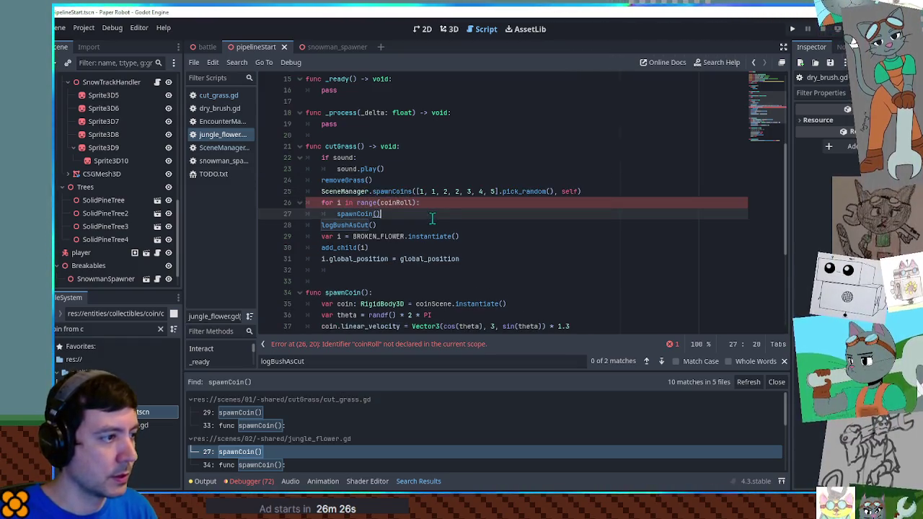
shift+click(634, 190)
key(BackSpace)
scroll(568, 225, down, 2)
drag(505, 273, 494, 191)
key(BackSpace)
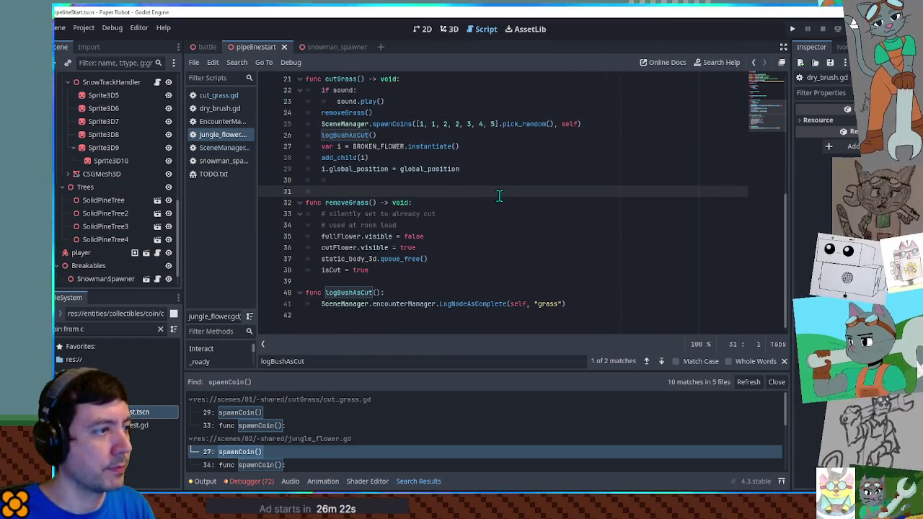
Copy the new coin spawn line and open dry_brush.gd at its spawnCoin call
click(591, 123)
key(shift+Up)
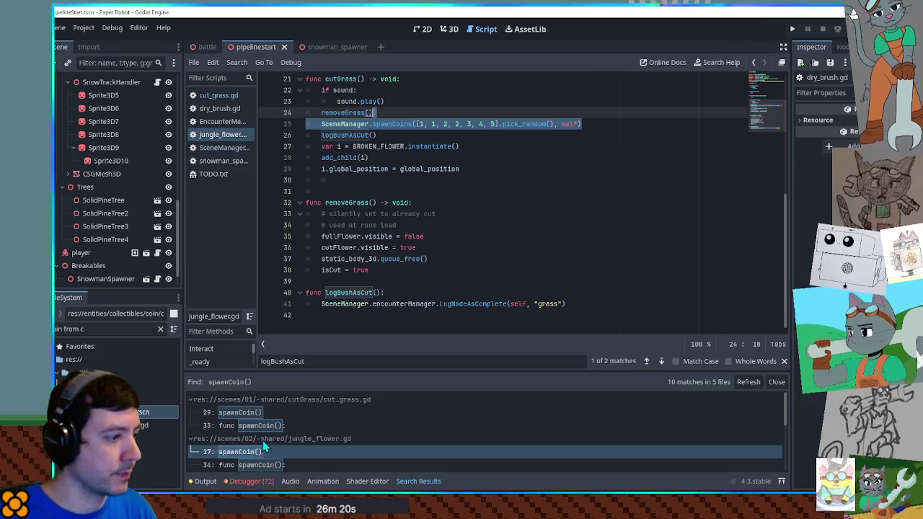
scroll(268, 455, down, 2)
scroll(274, 463, down, 1)
click(271, 440)
click(273, 452)
Replace the old coin loop with the SceneManager.spawnCoins call using the brush's original roll values
scroll(447, 195, down, 2)
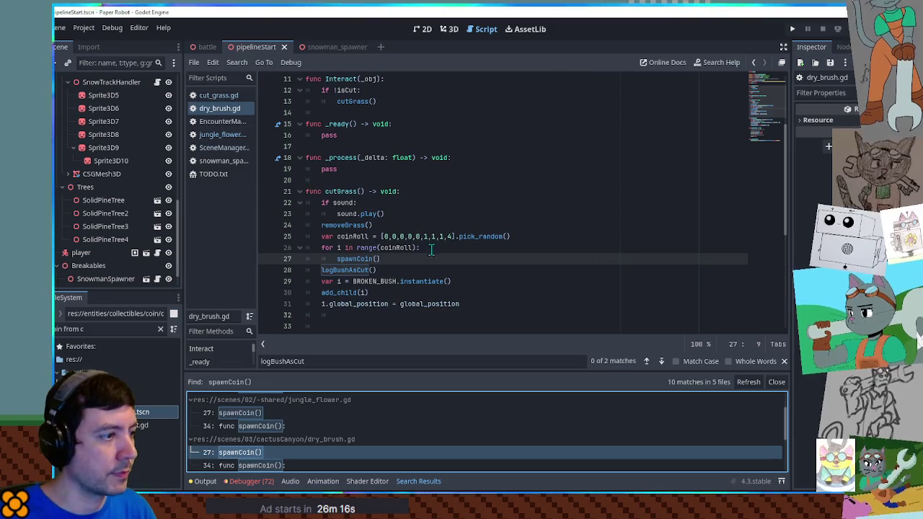
drag(456, 271, 305, 253)
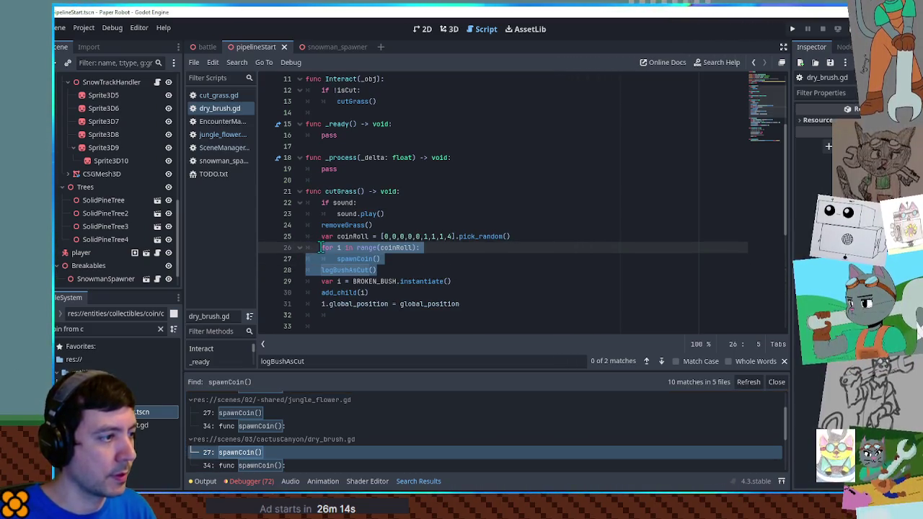
key(ctrl+v)
mouse_move(380, 237)
mouse_down()
mouse_move(449, 236)
mouse_move(420, 259)
mouse_move(499, 259)
mouse_up()
key(ctrl+v)
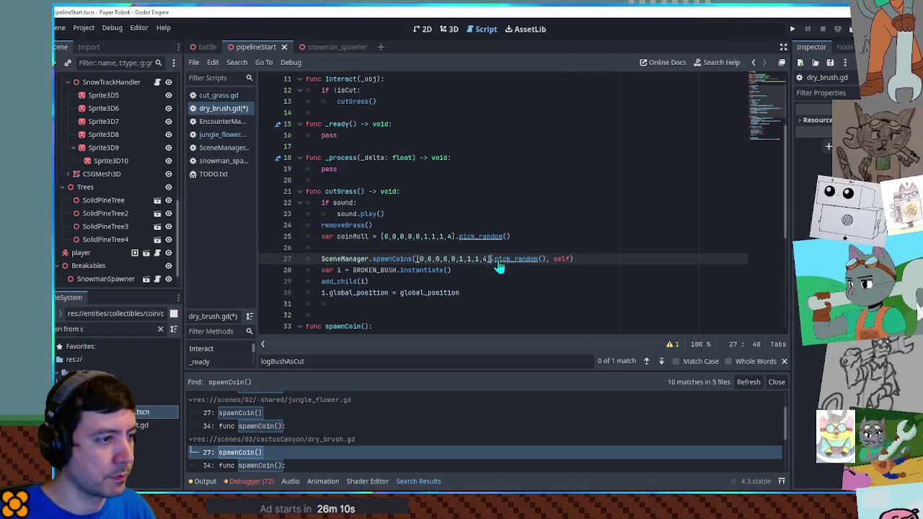
click(458, 238)
key(ctrl+shift+k)
key(ctrl+shift+k)
Delete the old spawnCoin function, save dry_brush.gd, and close the brush and flower scripts
scroll(566, 246, down, 4)
mouse_move(323, 158)
mouse_down()
mouse_move(474, 223)
mouse_move(497, 223)
mouse_up()
key(Delete)
key(ctrl+shift+k)
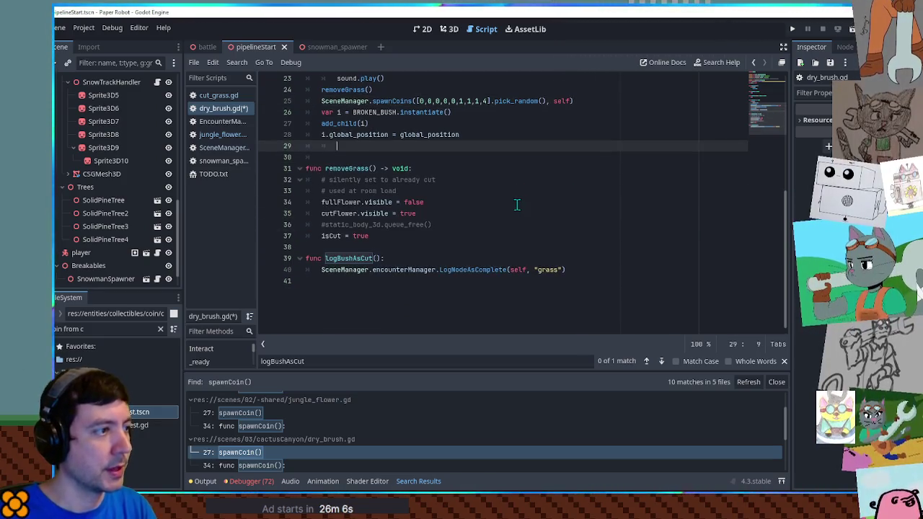
drag(588, 102, 586, 91)
key(ctrl+c)
key(ctrl+s)
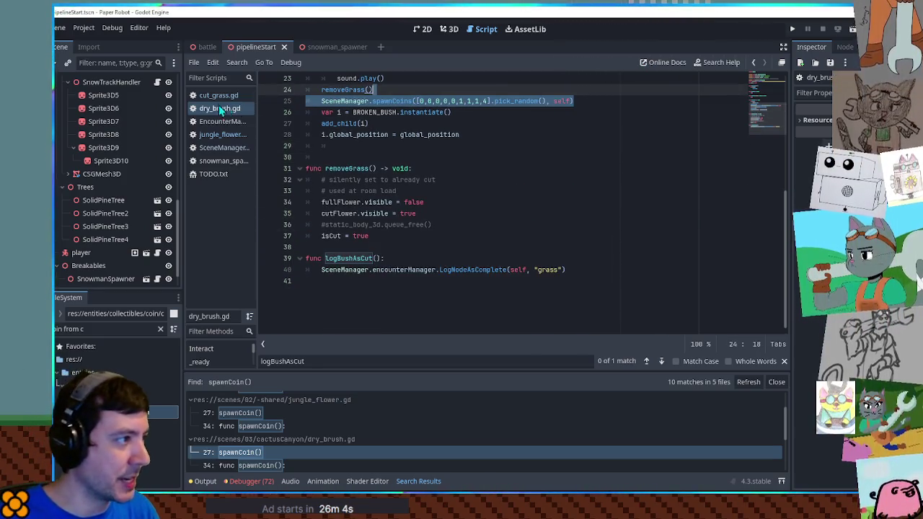
middle_click(220, 110)
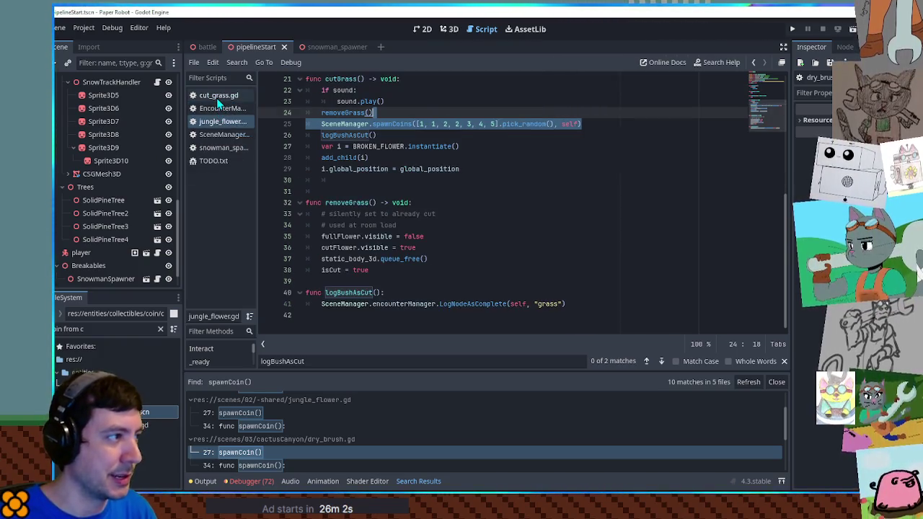
middle_click(221, 122)
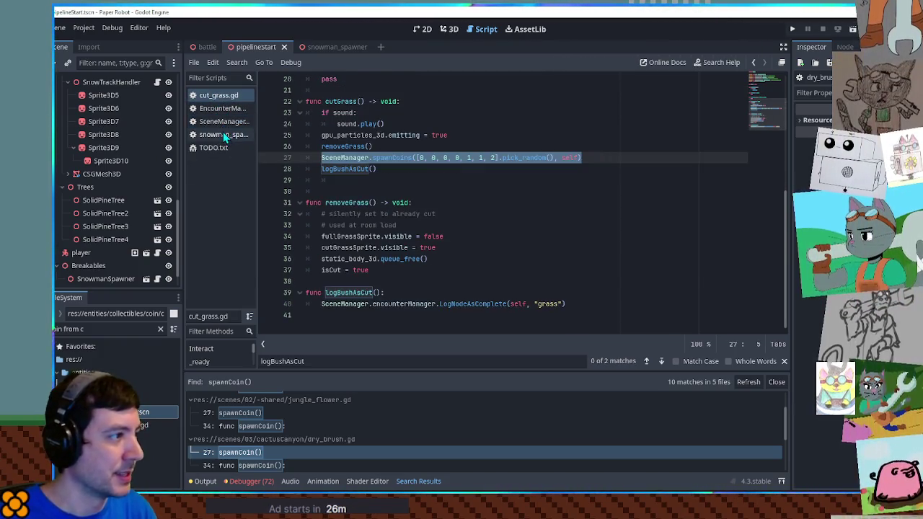
In snowman_spawner.gd, replace pass in spawnCoins with the SceneManager call using roll 6, 6, 6, 7, 8
click(223, 134)
scroll(432, 216, down, 1)
double_click(330, 236)
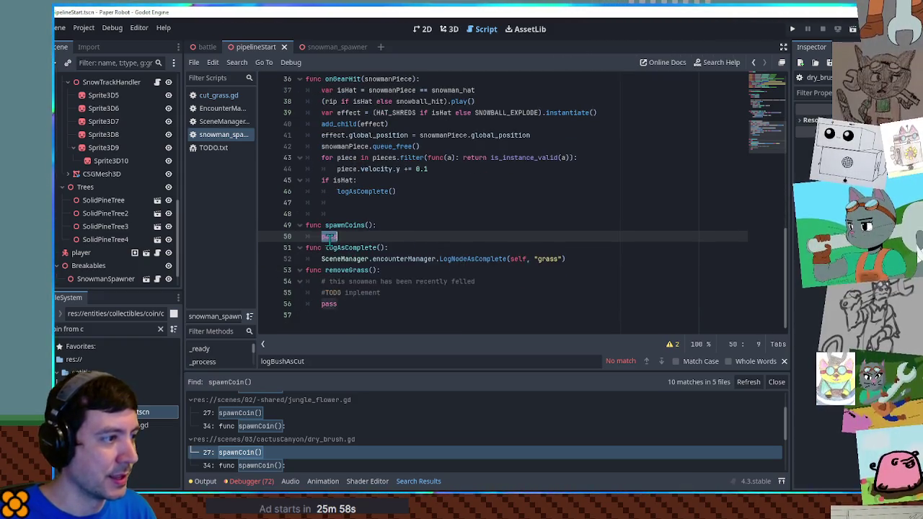
key(ctrl+v)
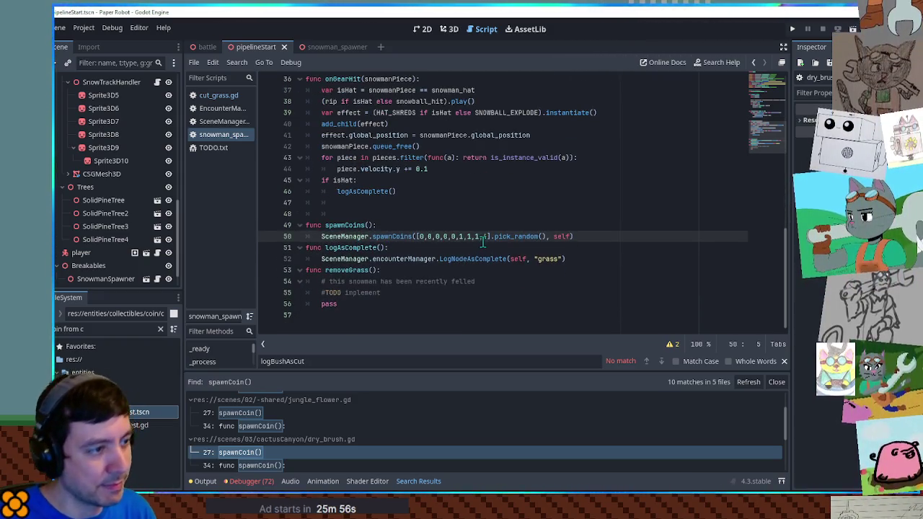
drag(488, 237, 422, 235)
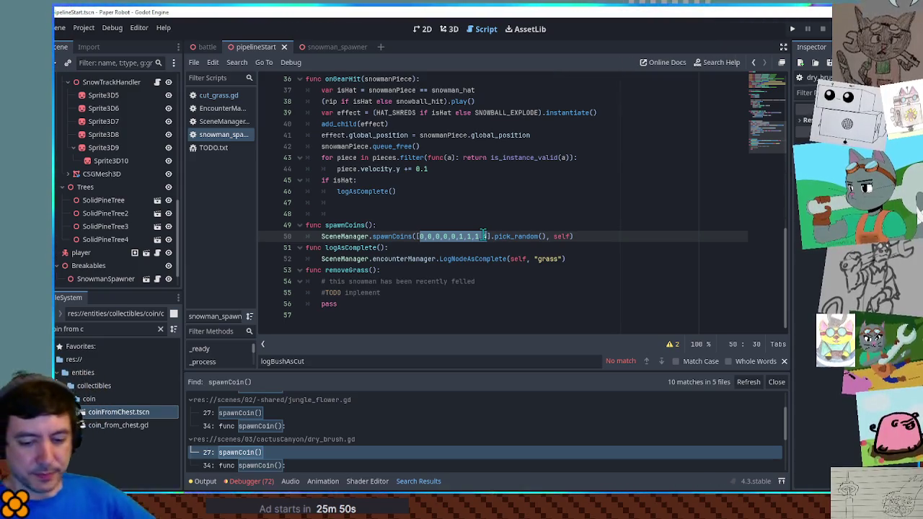
text(0, )
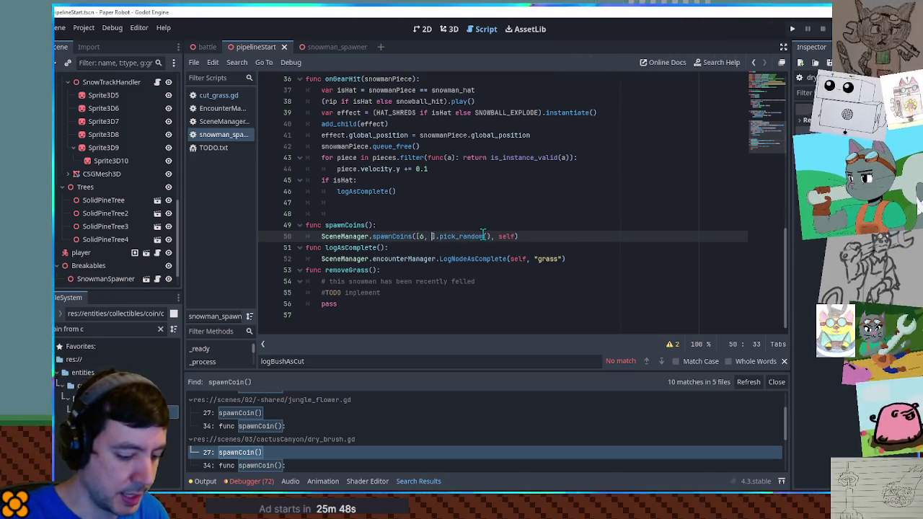
text(7, 8)
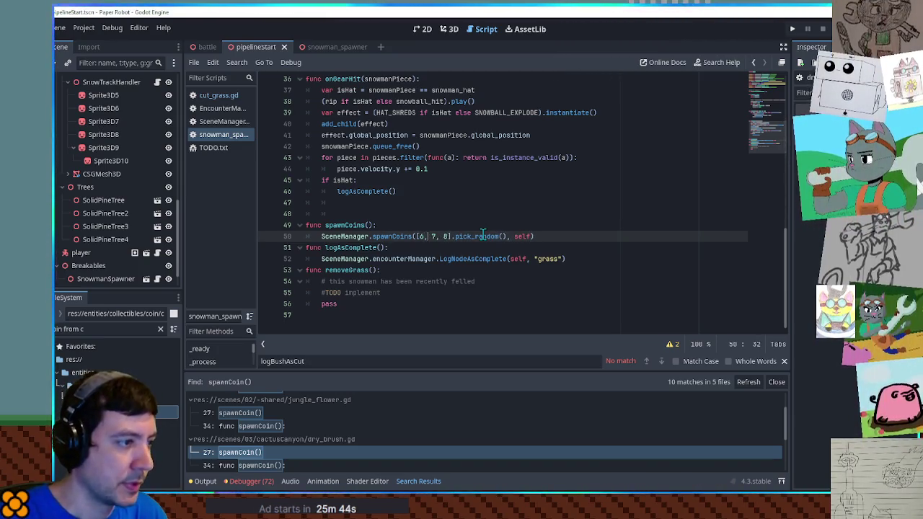
text(6, 6,)
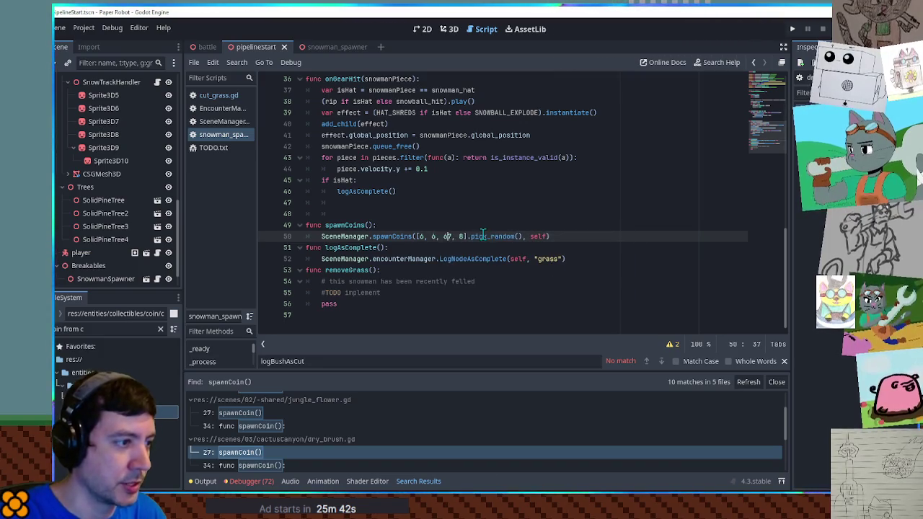
click(510, 229)
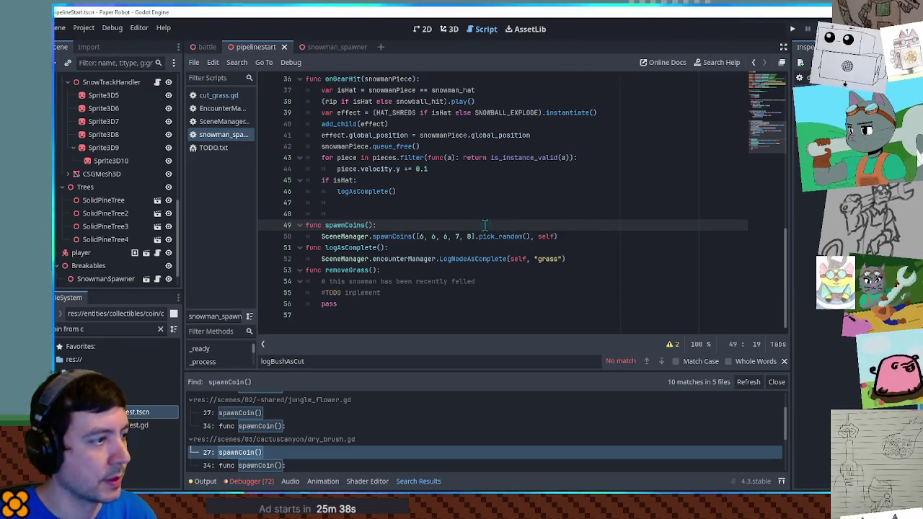
Call spawnCoins() under the if isHat: check and run the game
double_click(344, 225)
scroll(344, 224, up, 1)
drag(326, 258, 373, 260)
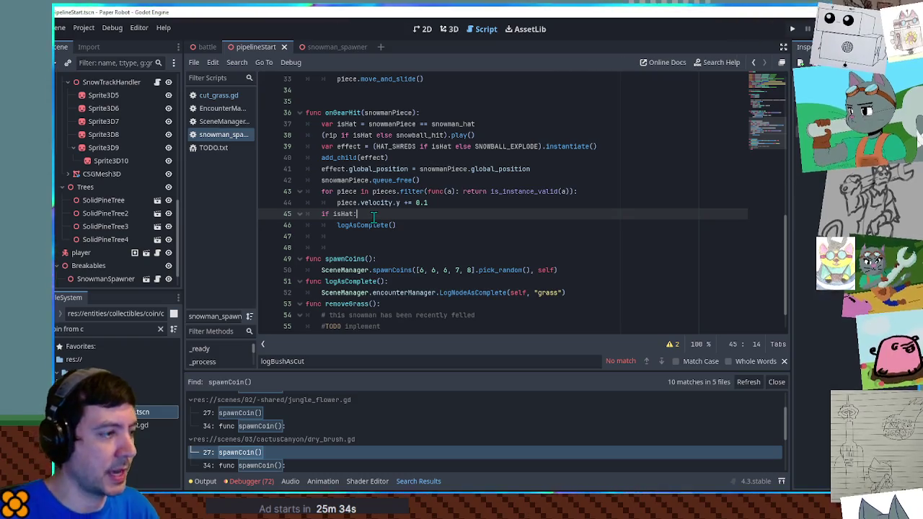
key(Return)
text(spawnCoins())
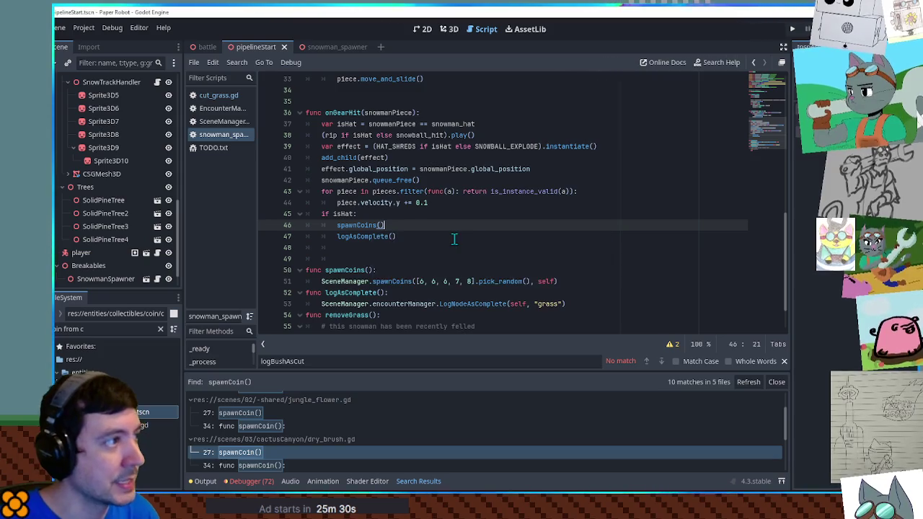
key(F6)
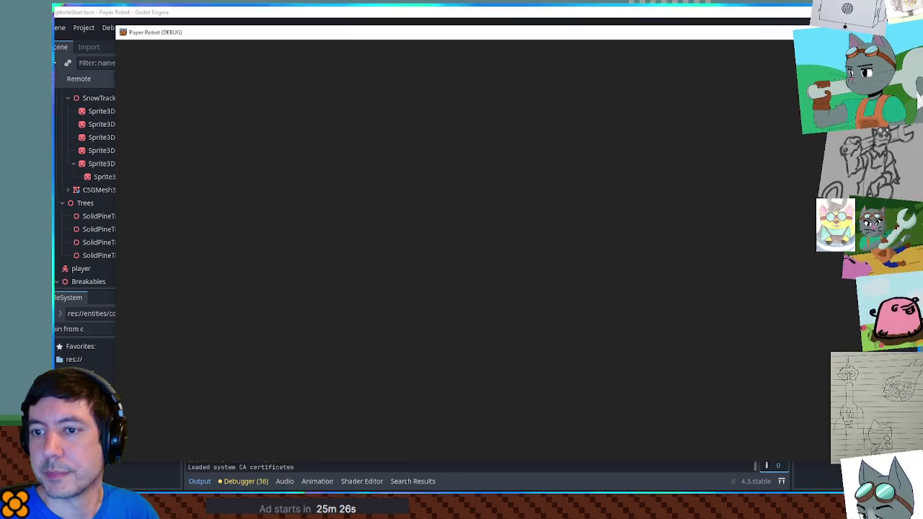
Walk the robot into the snowman, break it and its hat to release coins, then stop the game
key(d)
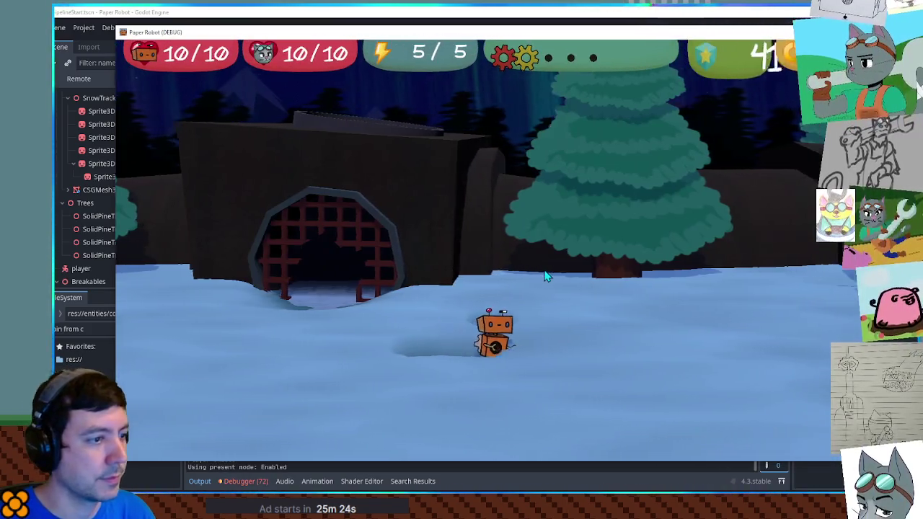
key(space)
key(d)
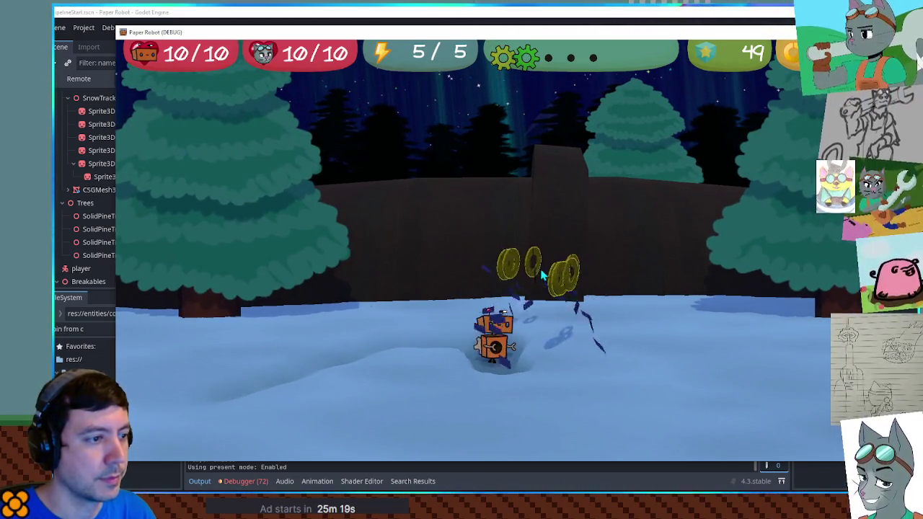
key(s)
key(s)
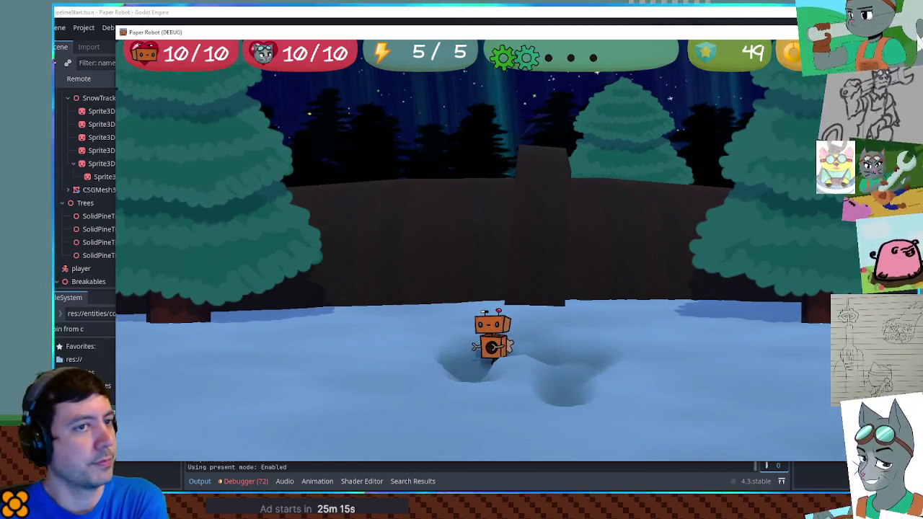
key(F8)
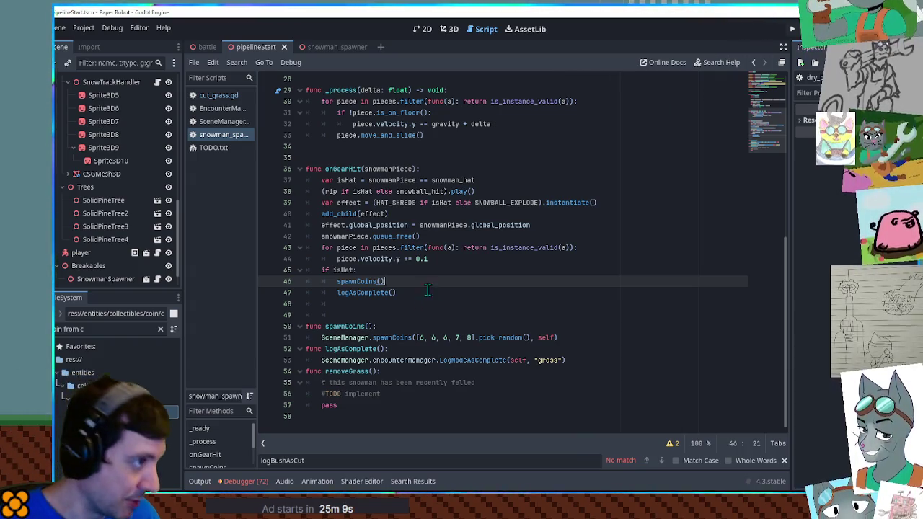
Replace the TODO placeholder in removeGrass with queue_free() and save the script
scroll(423, 301, up, 7)
scroll(430, 277, down, 3)
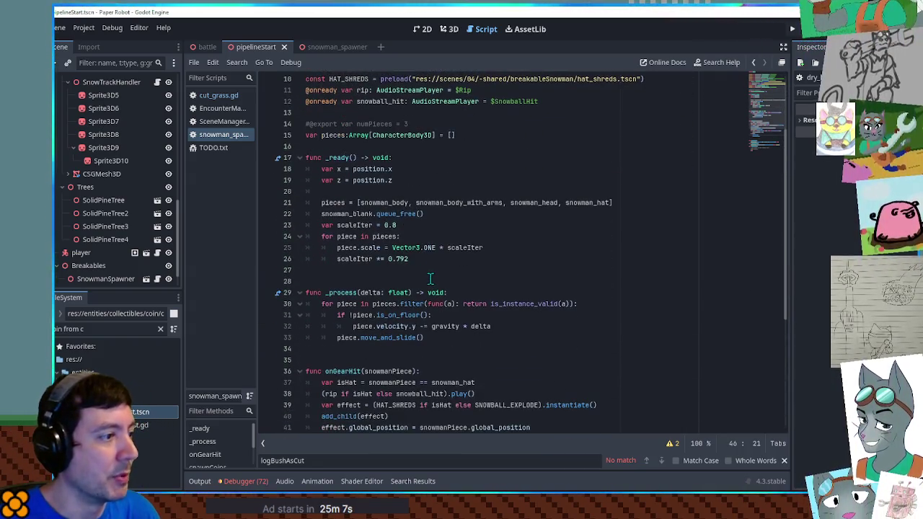
scroll(424, 267, up, 4)
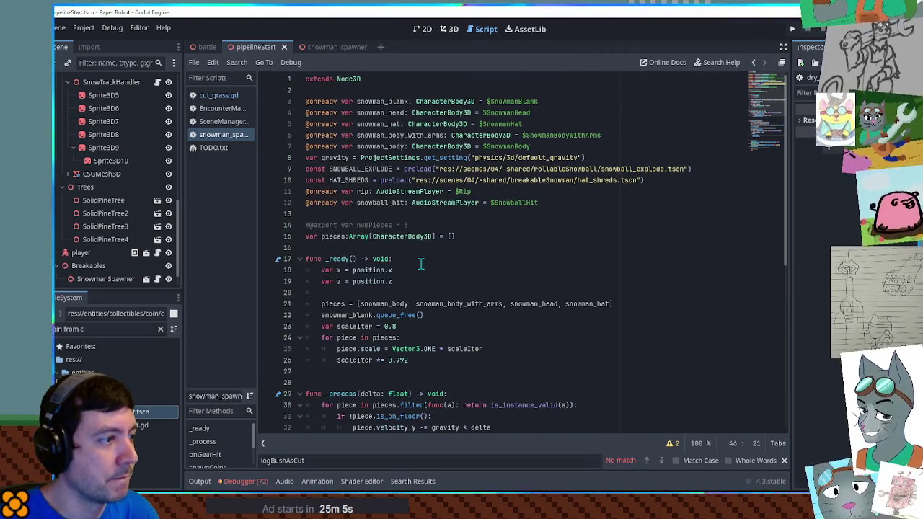
scroll(422, 264, down, 7)
scroll(422, 264, down, 2)
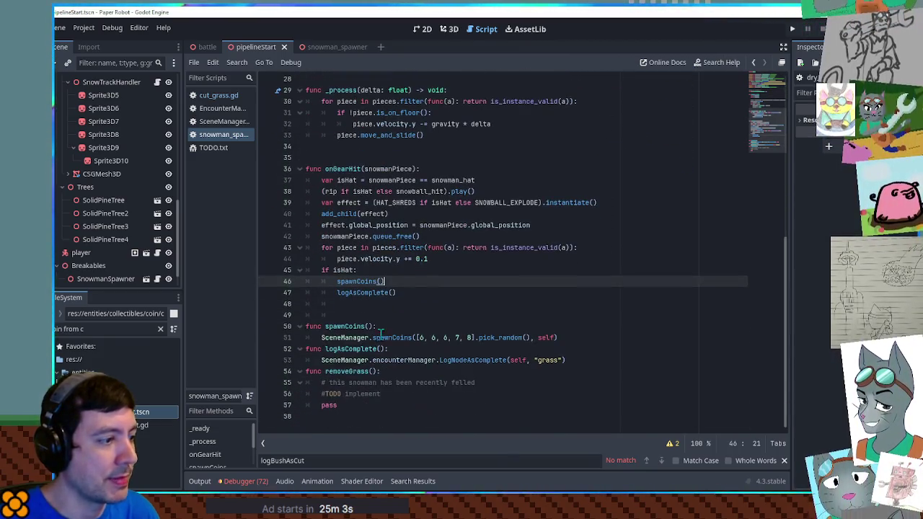
mouse_move(338, 406)
mouse_down()
mouse_move(324, 383)
mouse_move(322, 394)
mouse_up()
text(queue_free())
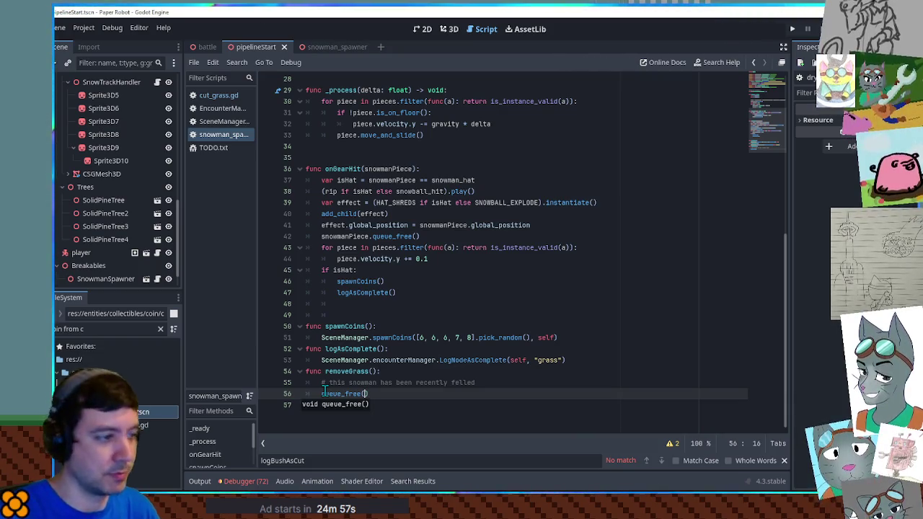
click(569, 336)
key(ctrl+s)
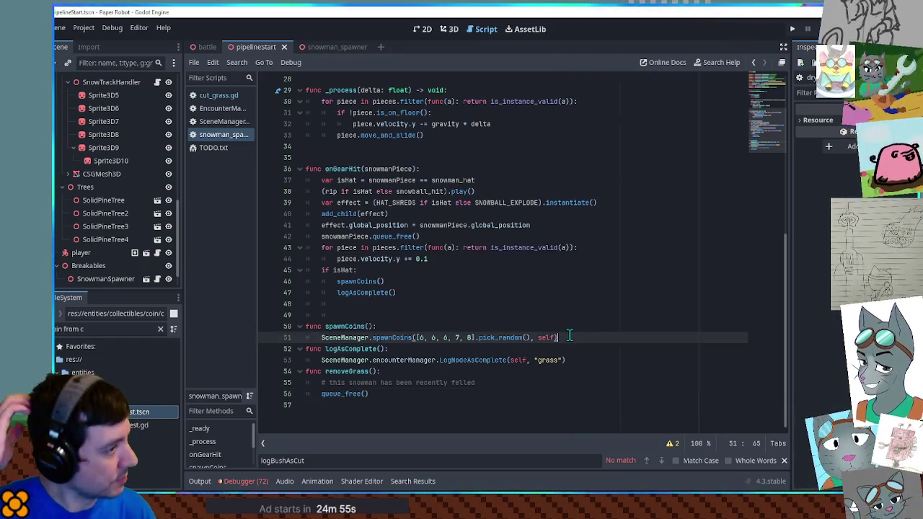
Inspect the commented-out numPieces line, the pieces array and the snowman_hat entry
scroll(661, 281, up, 10)
scroll(642, 274, down, 4)
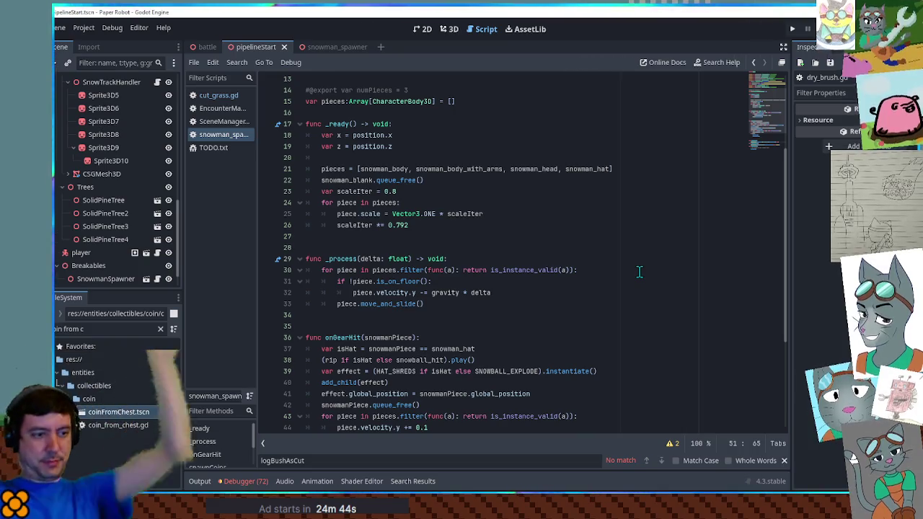
scroll(634, 241, down, 5)
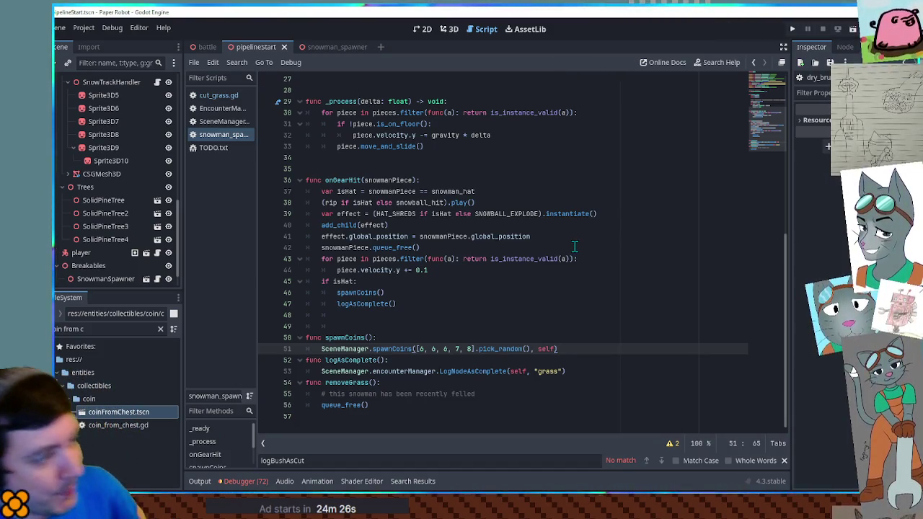
scroll(623, 262, up, 5)
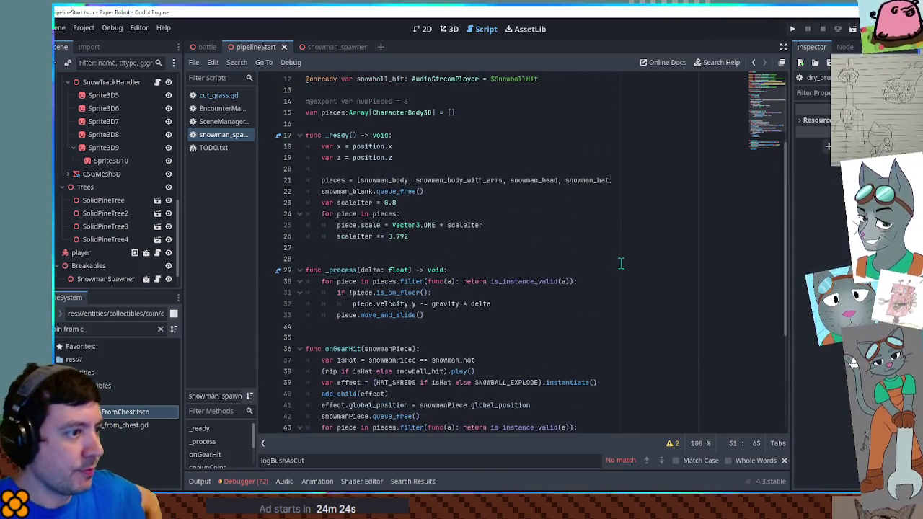
drag(413, 238, 383, 238)
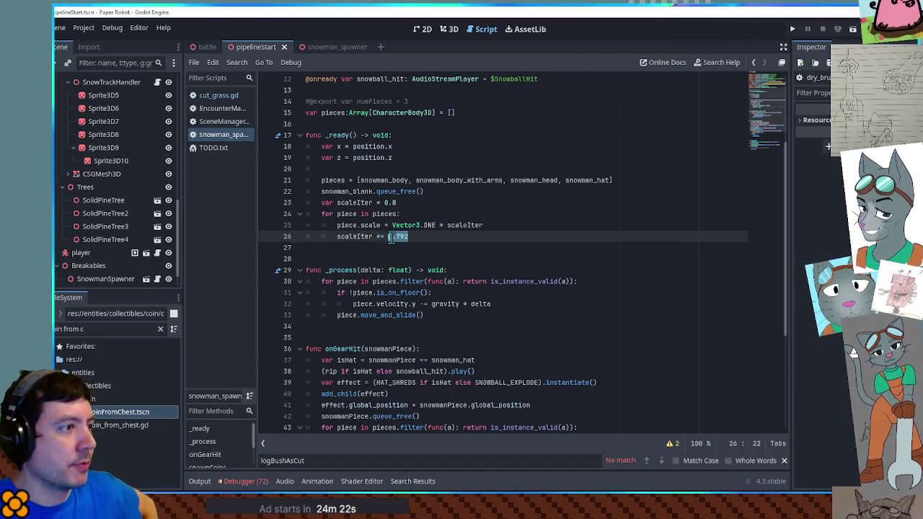
scroll(391, 178, up, 2)
click(308, 169)
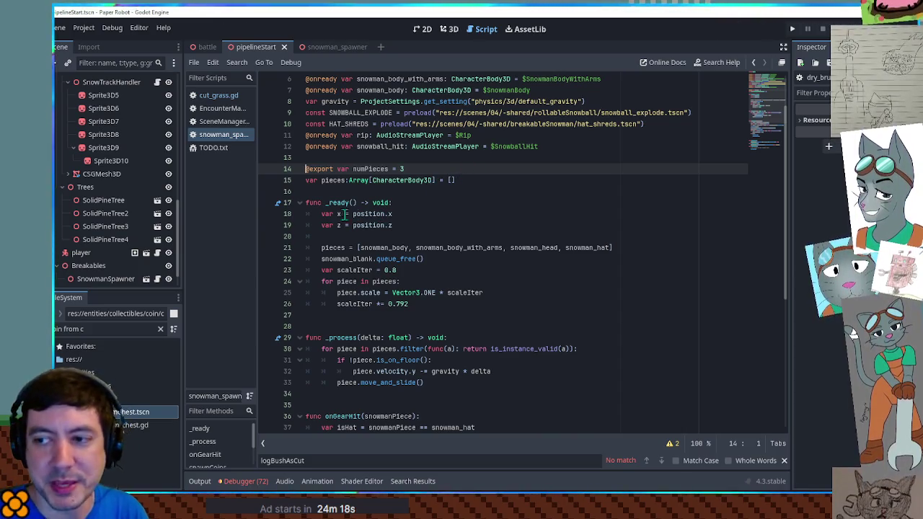
click(452, 236)
click(369, 180)
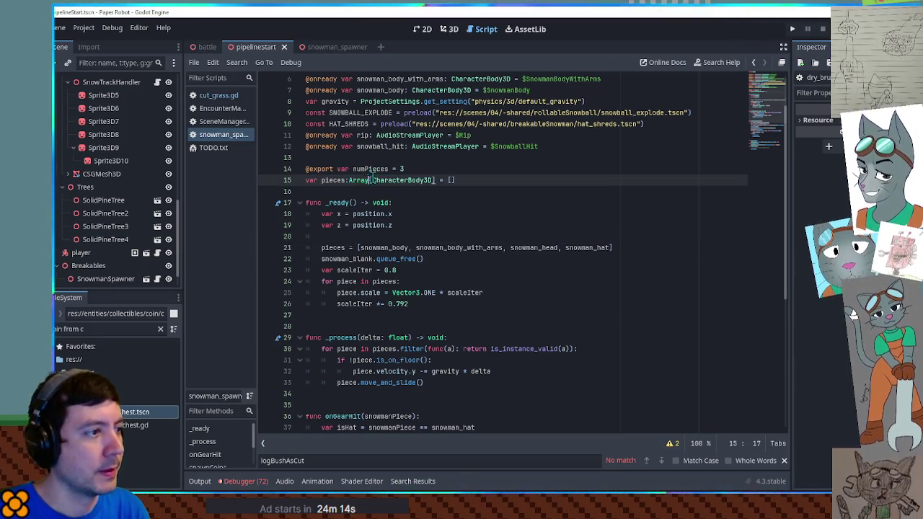
double_click(378, 169)
click(421, 240)
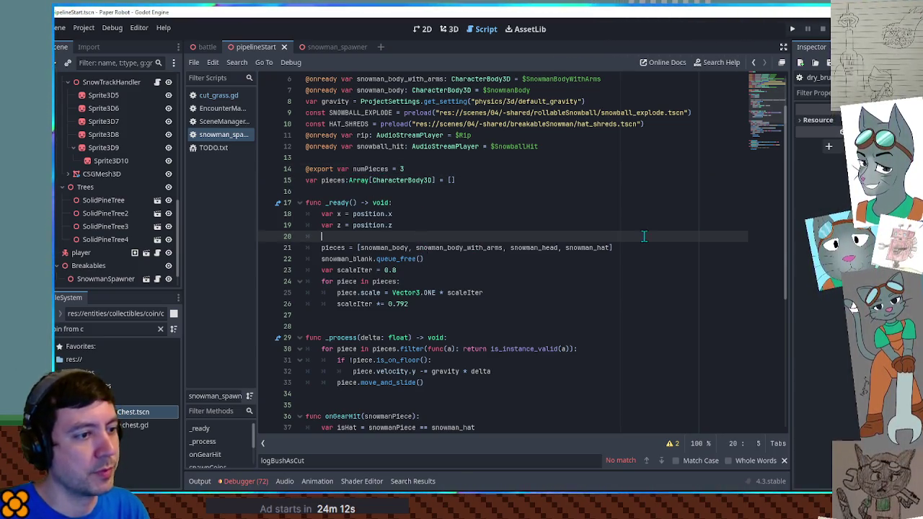
double_click(598, 248)
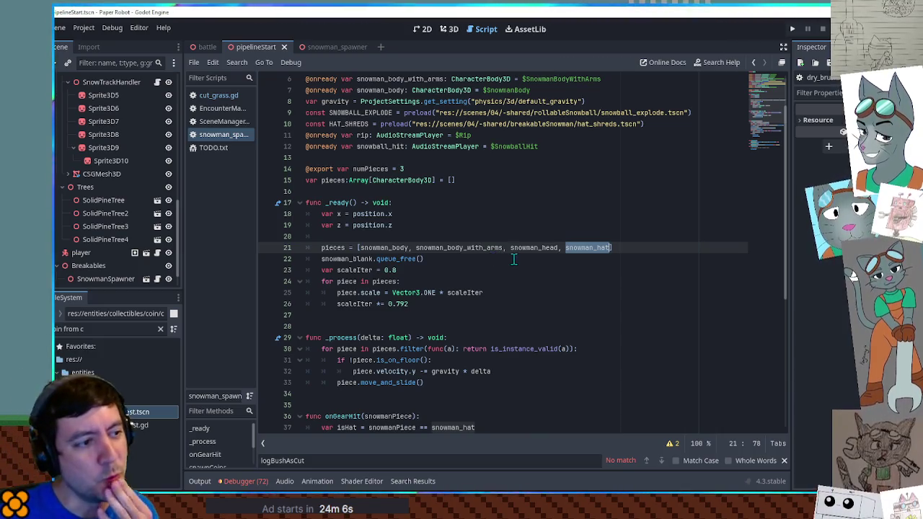
Duplicate the func spawnCoins(): header onto the empty line above the function
scroll(514, 259, down, 5)
scroll(518, 258, down, 2)
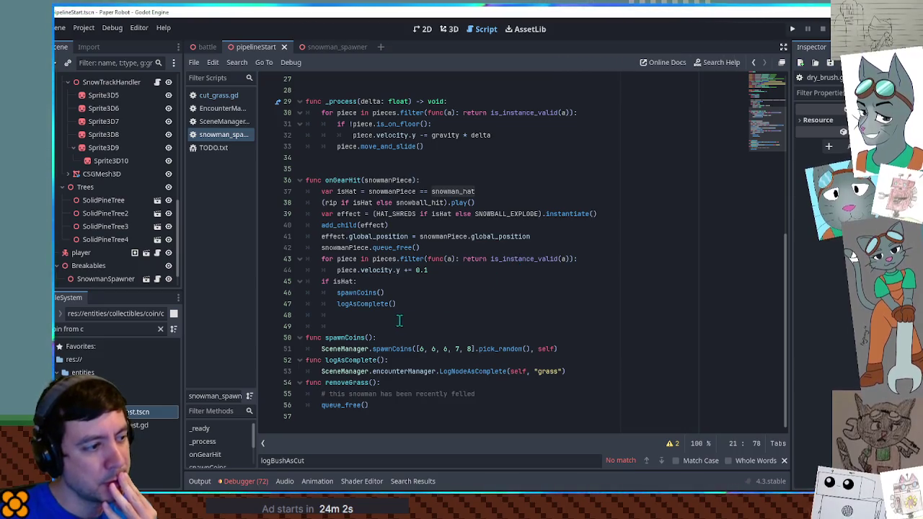
double_click(361, 337)
click(363, 327)
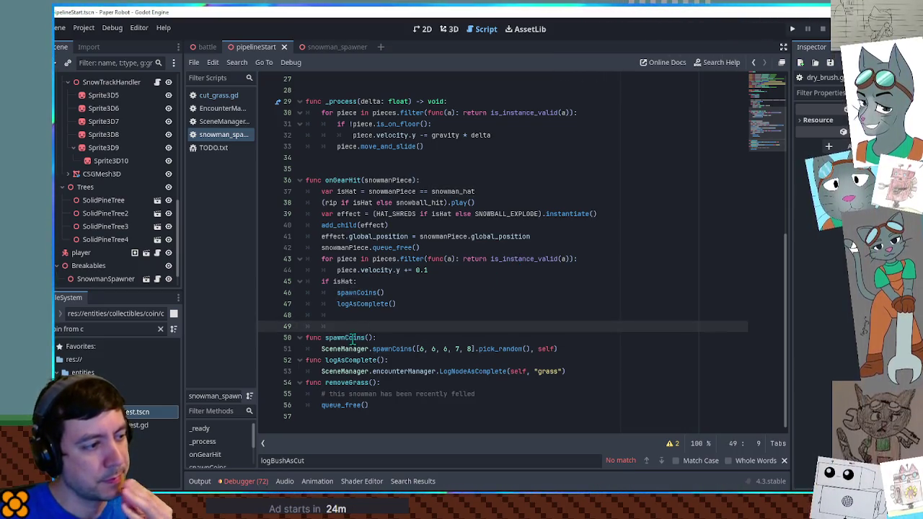
drag(378, 336, 384, 326)
key(ctrl+c)
click(351, 327)
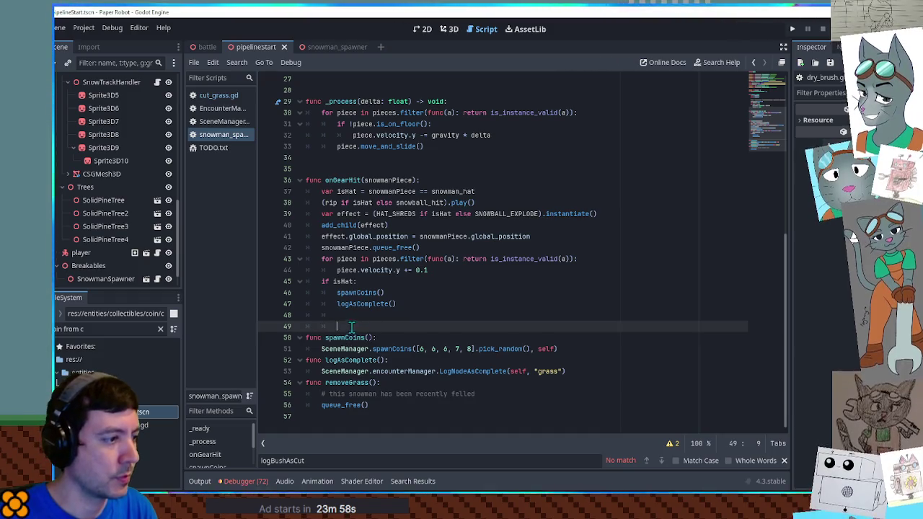
key(ctrl+v)
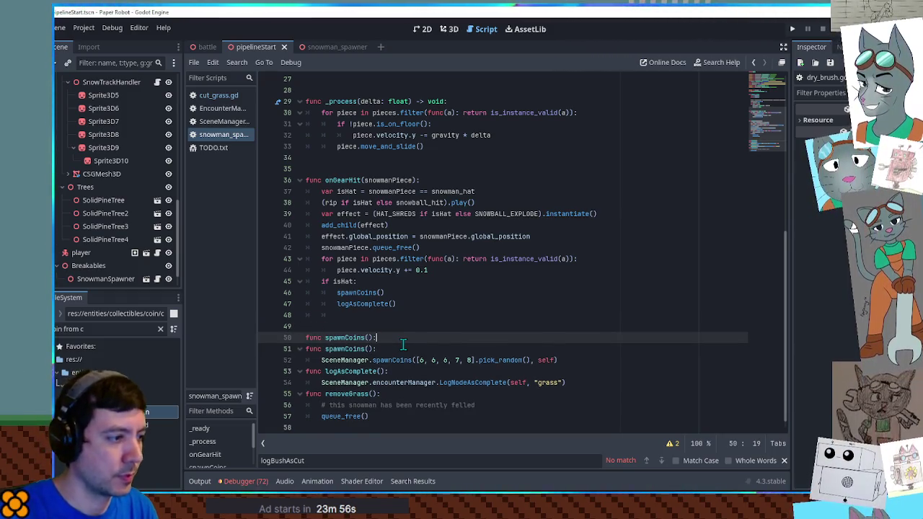
Create a spawnSmallCoins function whose body is a copy of the SceneManager.spawnCoins call
key(Return)
key(Up)
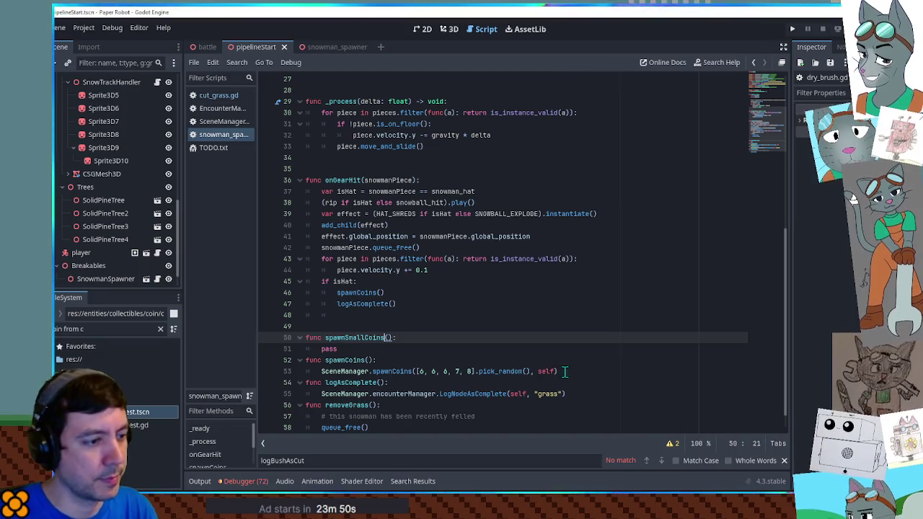
drag(565, 371, 565, 365)
key(ctrl+c)
double_click(421, 347)
key(ctrl+v)
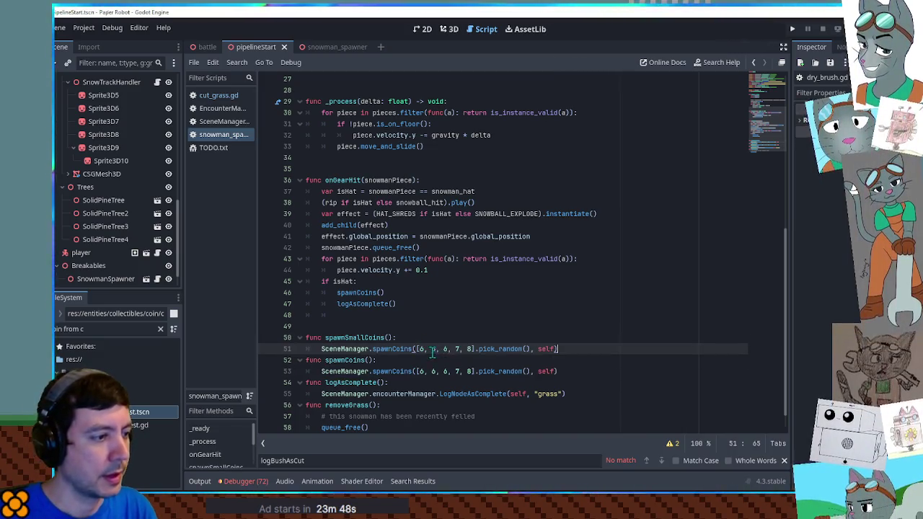
Change the new call's coin amounts array to [0,0,1]
drag(421, 349, 470, 350)
text(0)
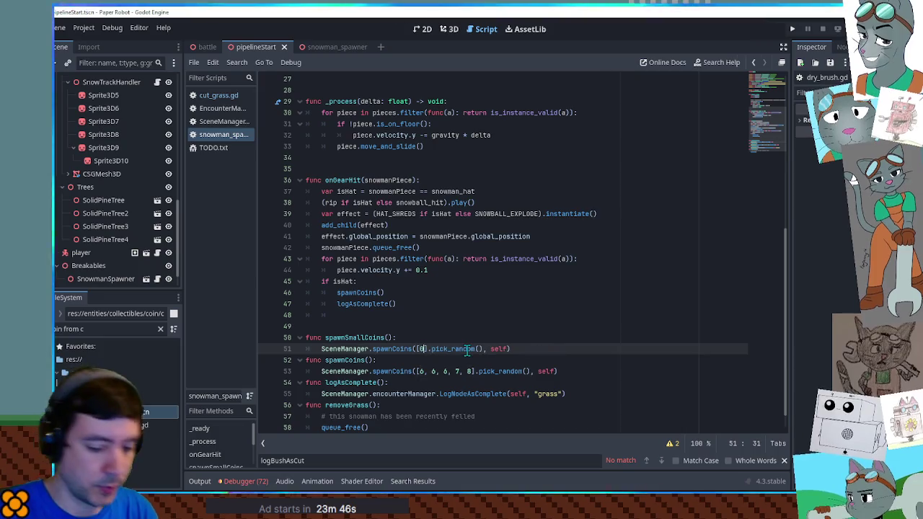
text(,0,0,1)
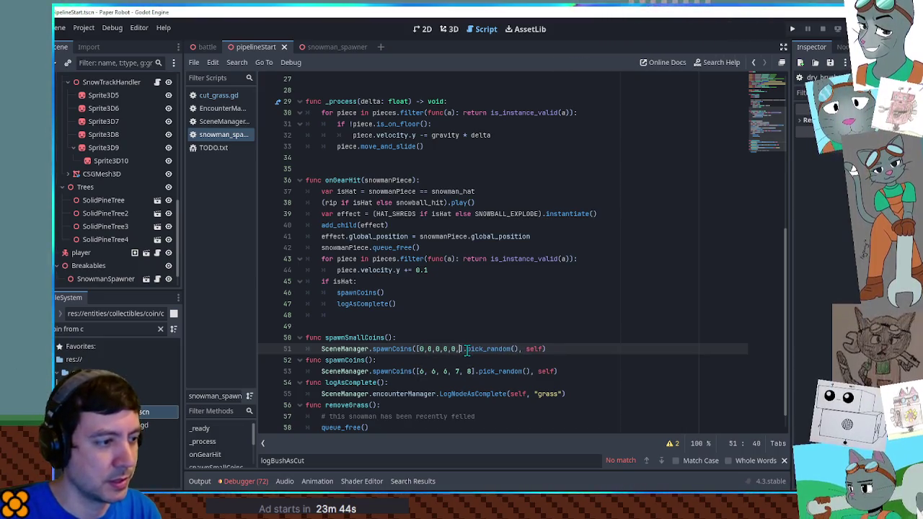
key(Left)
key(Left)
key(BackSpace)
key(BackSpace)
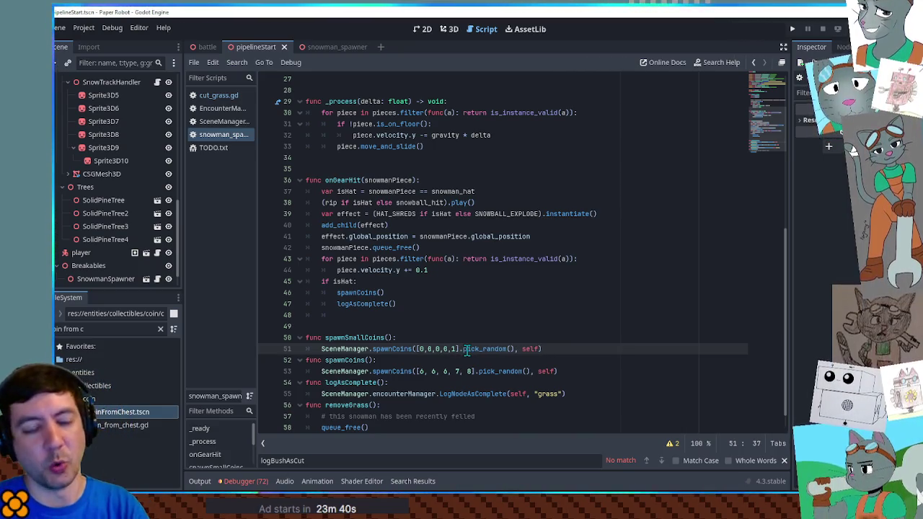
click(479, 316)
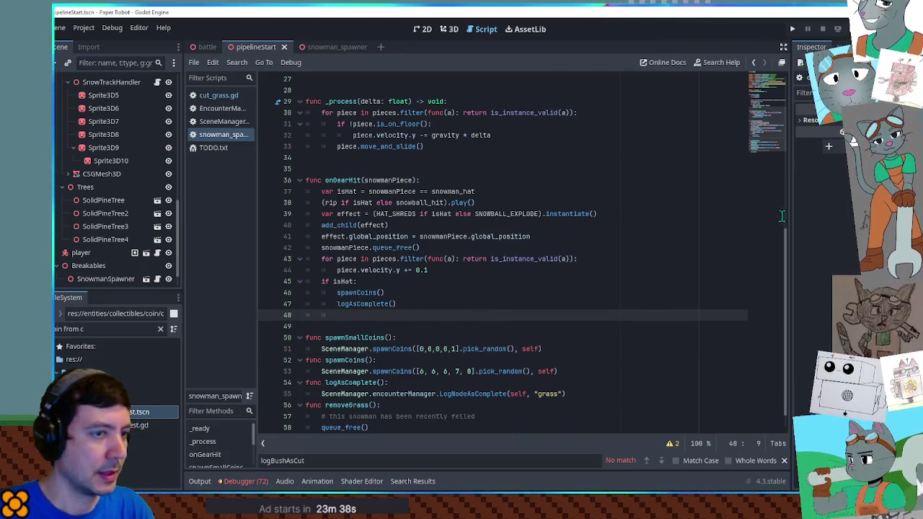
click(446, 348)
key(BackSpace)
key(BackSpace)
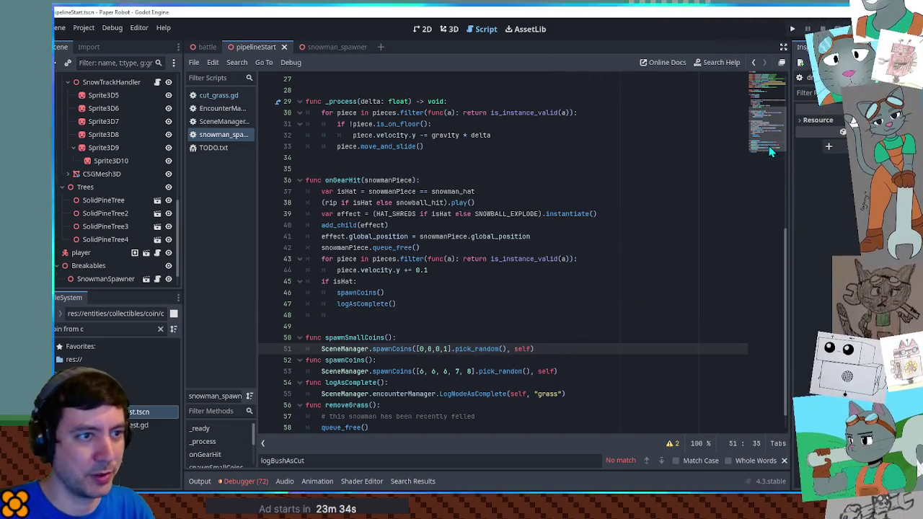
key(BackSpace)
key(BackSpace)
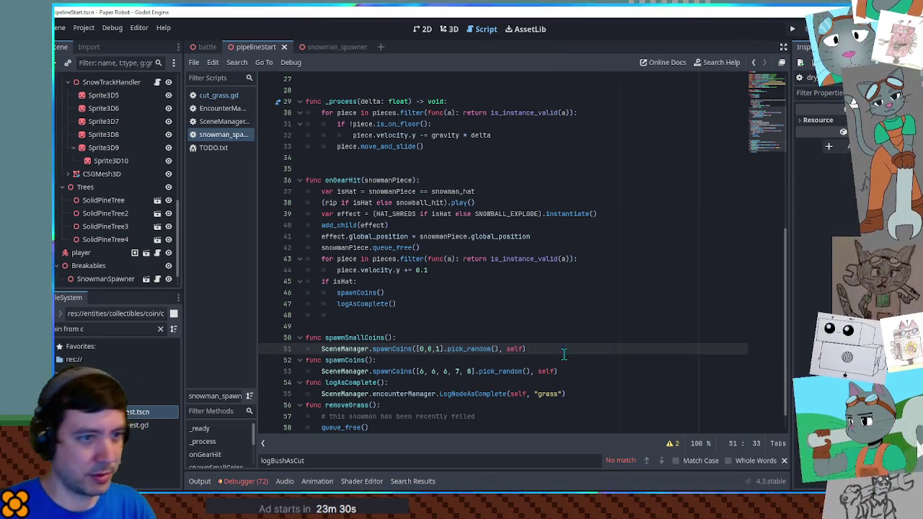
click(773, 84)
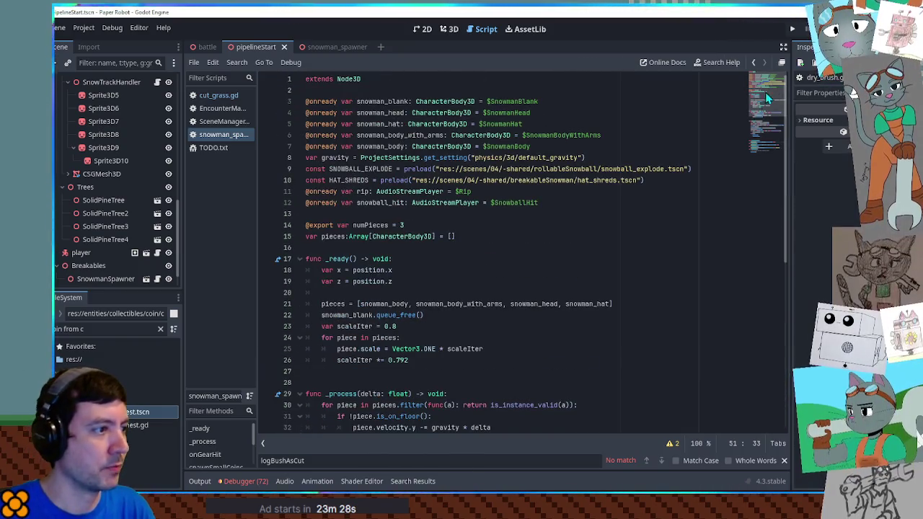
click(434, 225)
key(Return)
key(Return)
key(Return)
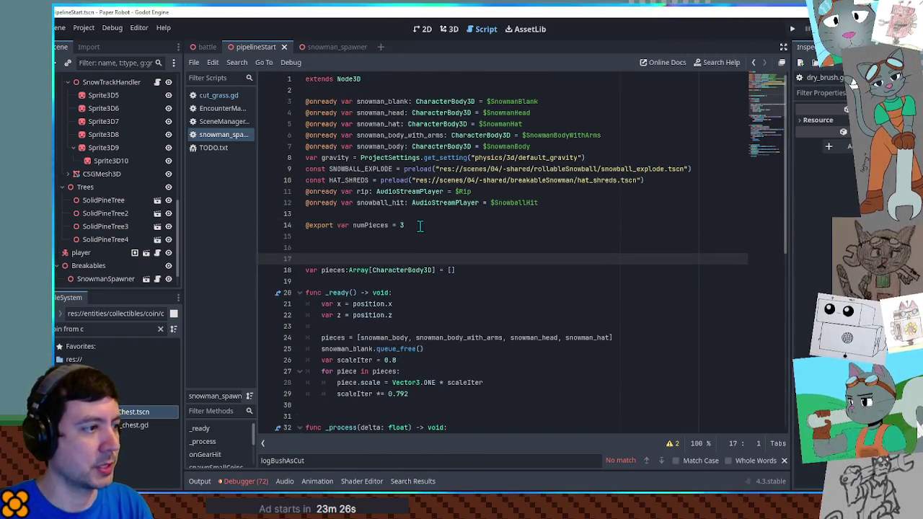
click(403, 236)
text(@e)
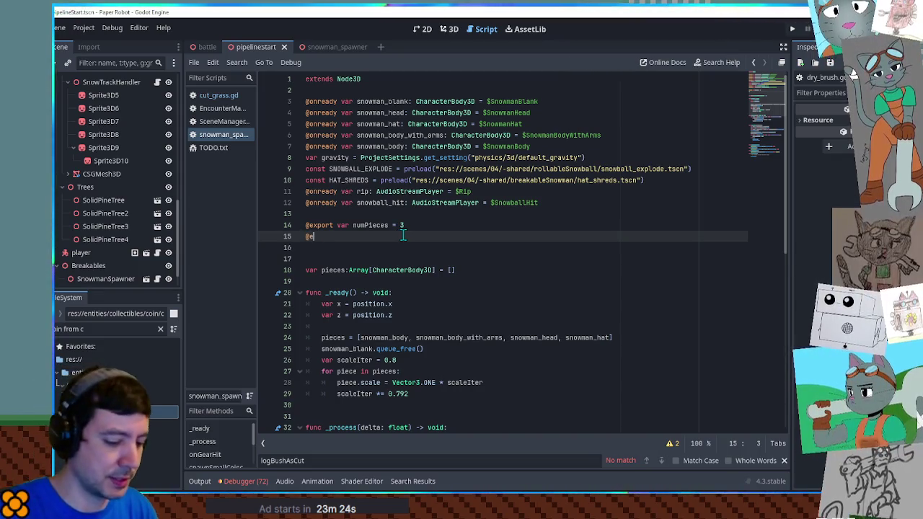
text(xport var )
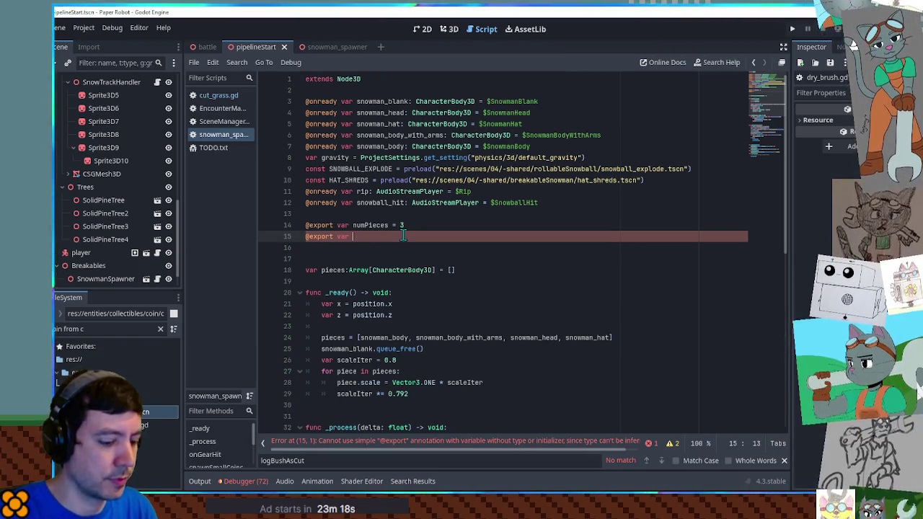
text(smalls)
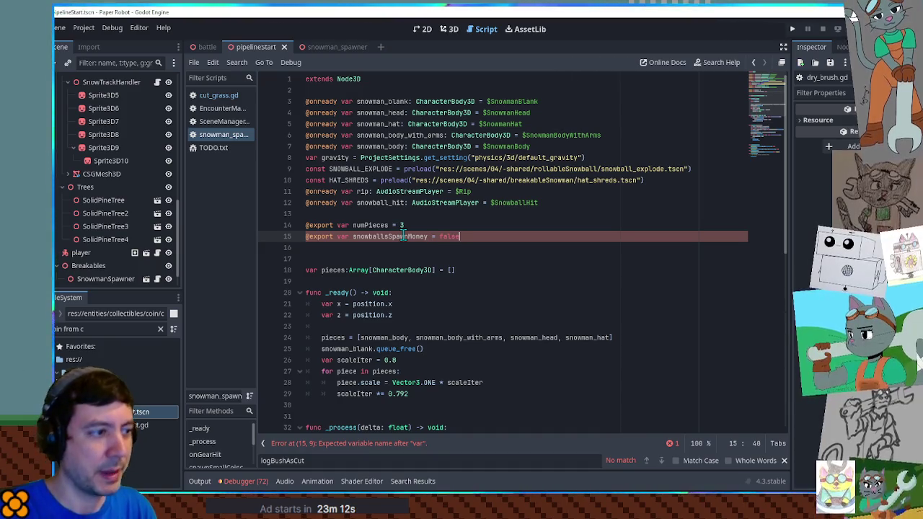
double_click(403, 237)
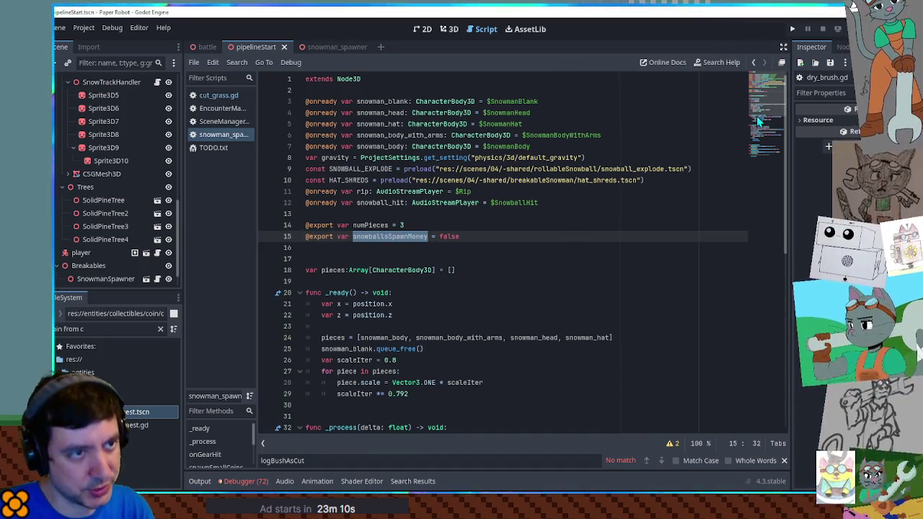
click(759, 122)
click(766, 132)
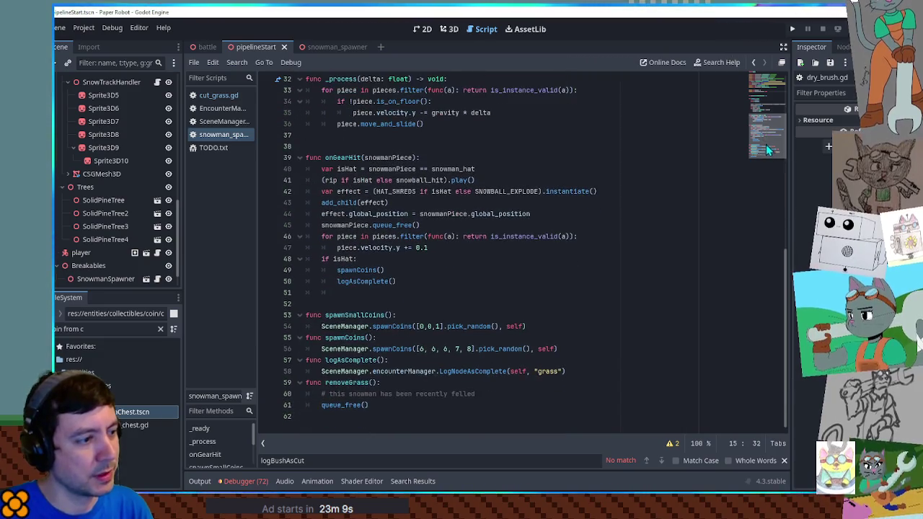
After logAsComplete(), add an else branch: if snowballsSpawnMoney, call spawnSmallCoins()
double_click(345, 315)
click(424, 281)
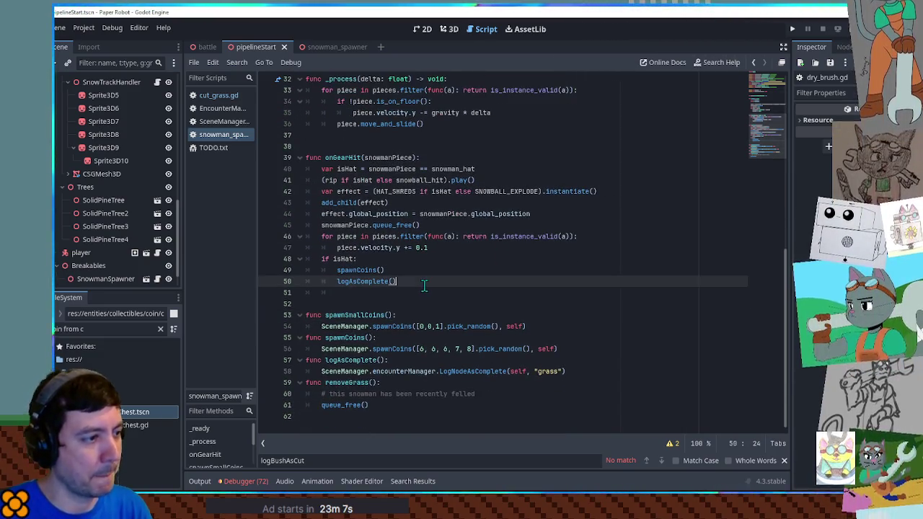
key(Return)
text(else:)
key(Return)
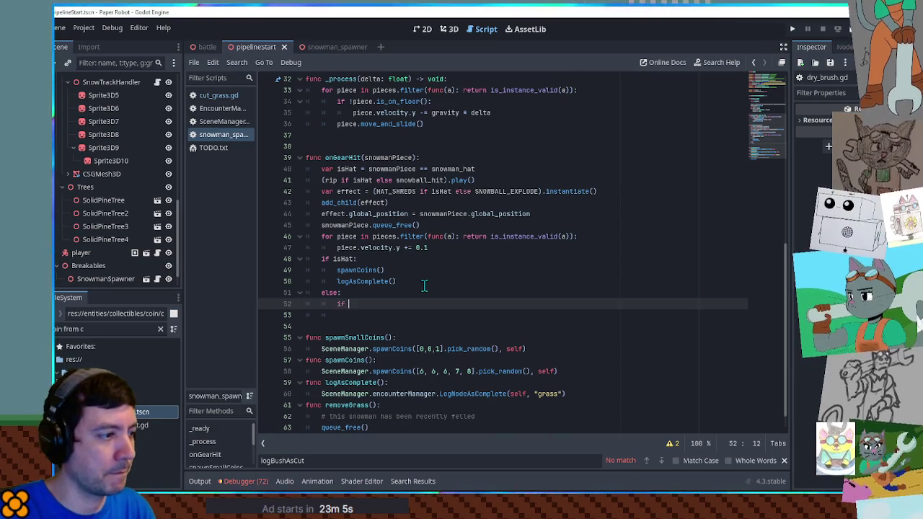
text(snowballsSpawnMoney:)
key(Return)
text(spawnSm)
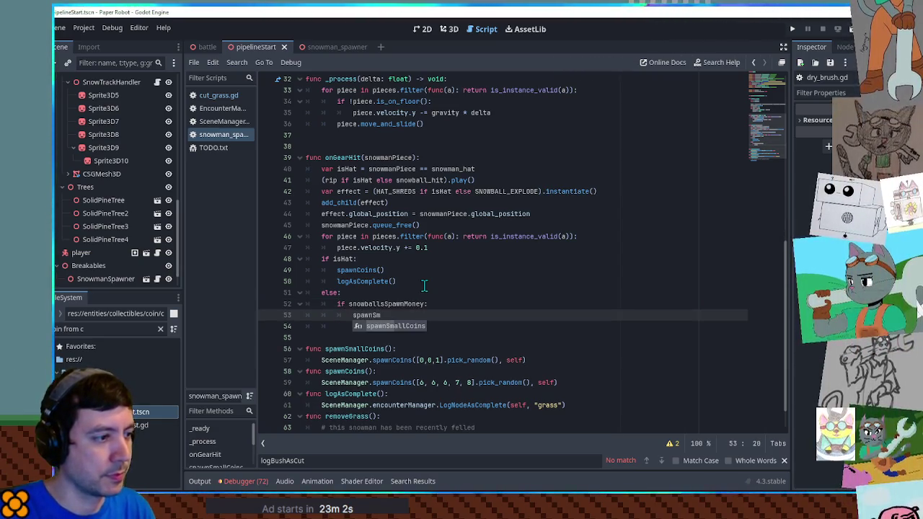
key(Return)
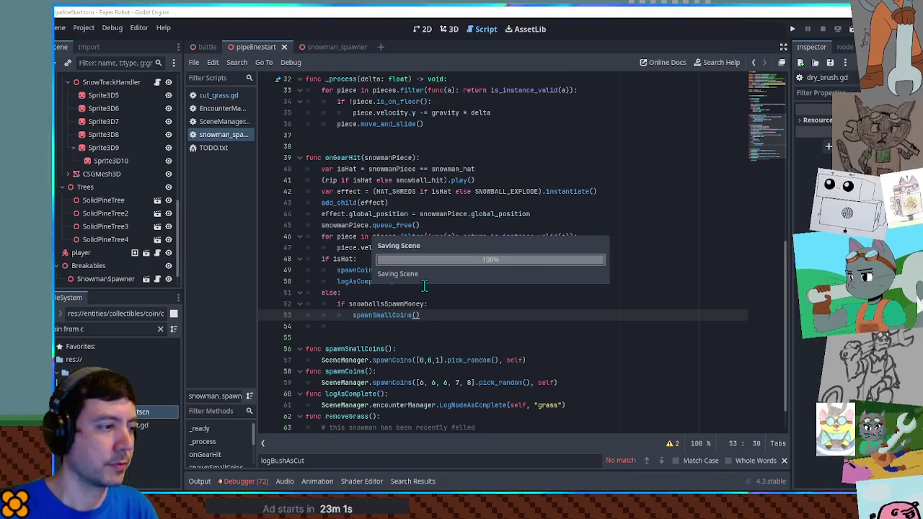
Select the SnowmanSpawner node in the Scene dock to view its properties
scroll(773, 128, up, 10)
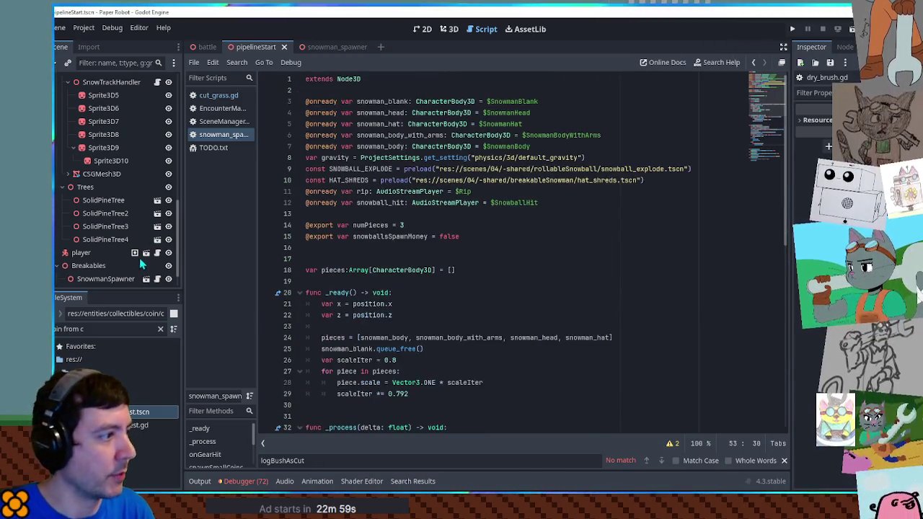
scroll(139, 257, down, 1)
click(115, 253)
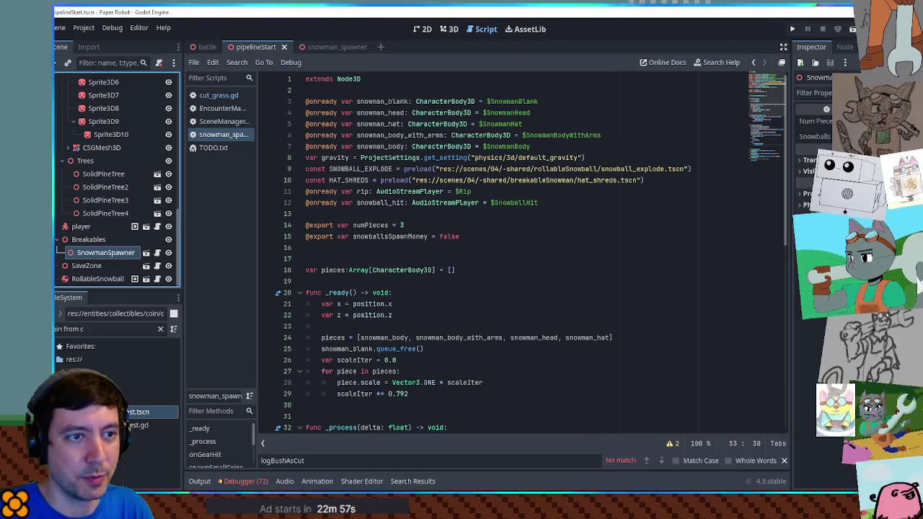
key(F6)
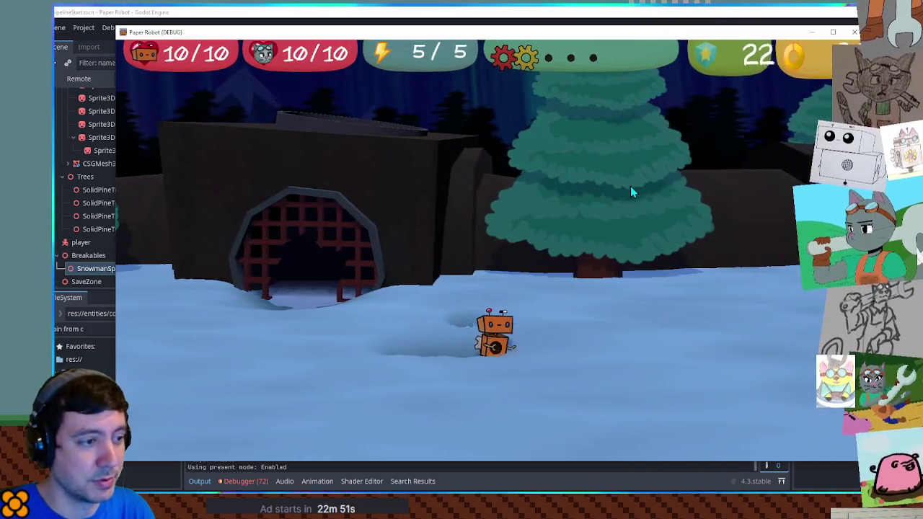
key(d)
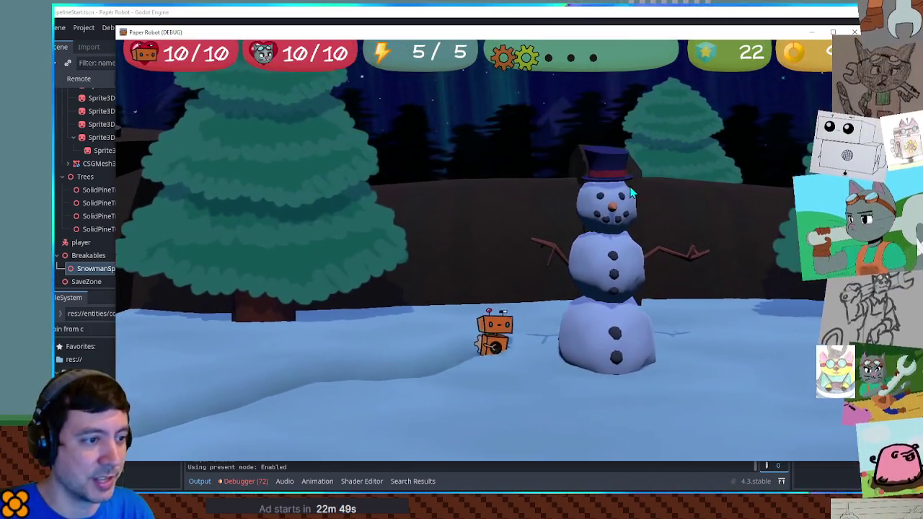
key(d)
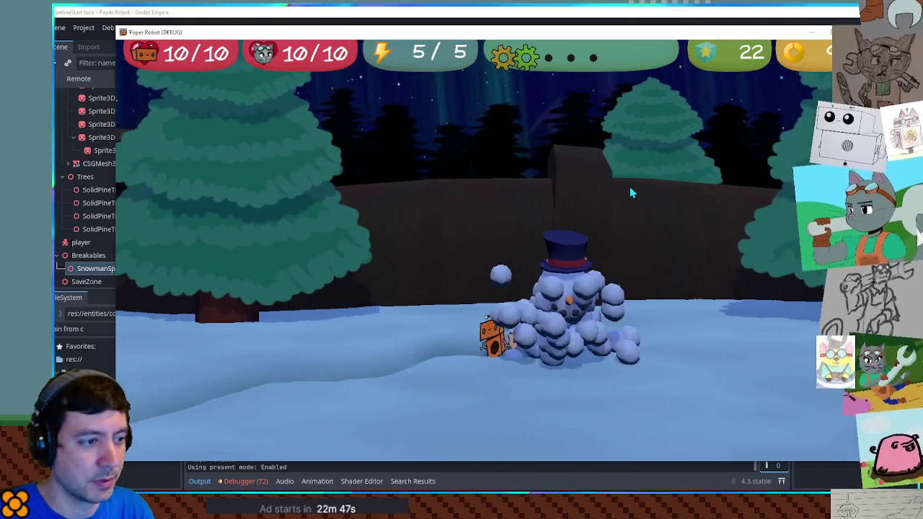
key(a)
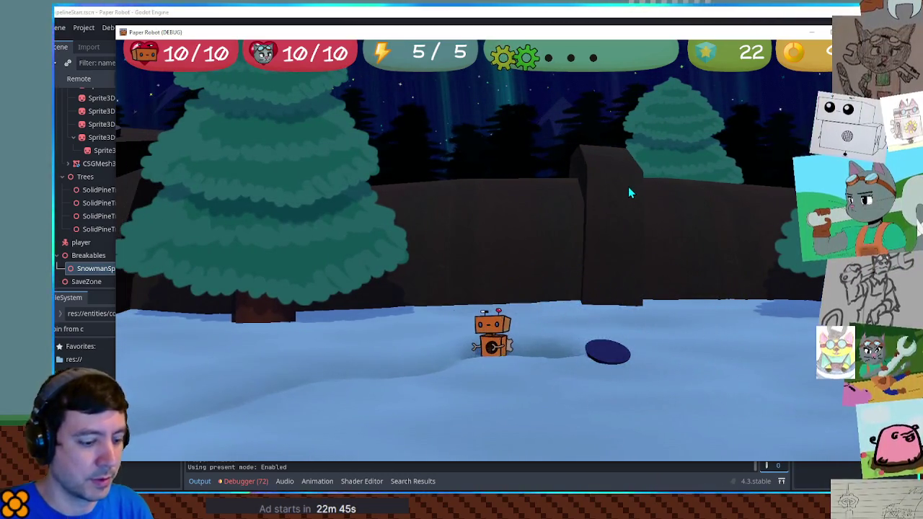
key(F5)
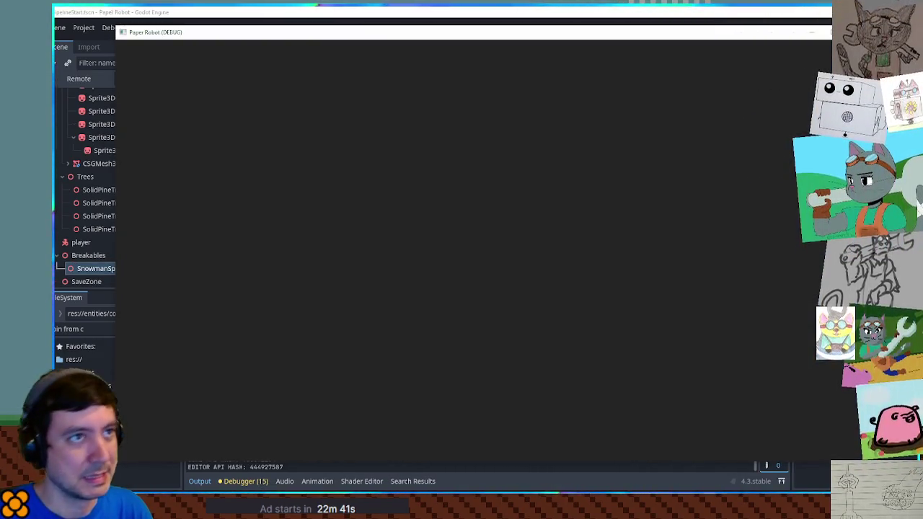
key(d)
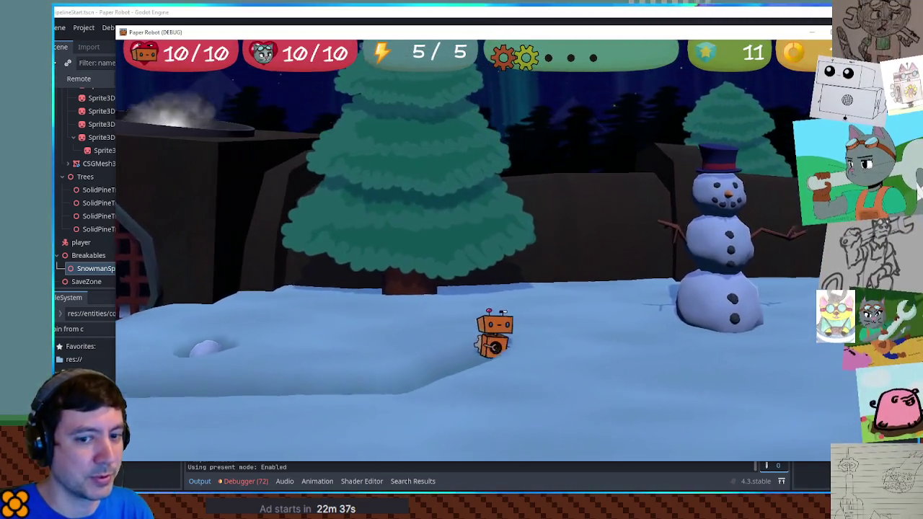
key(d)
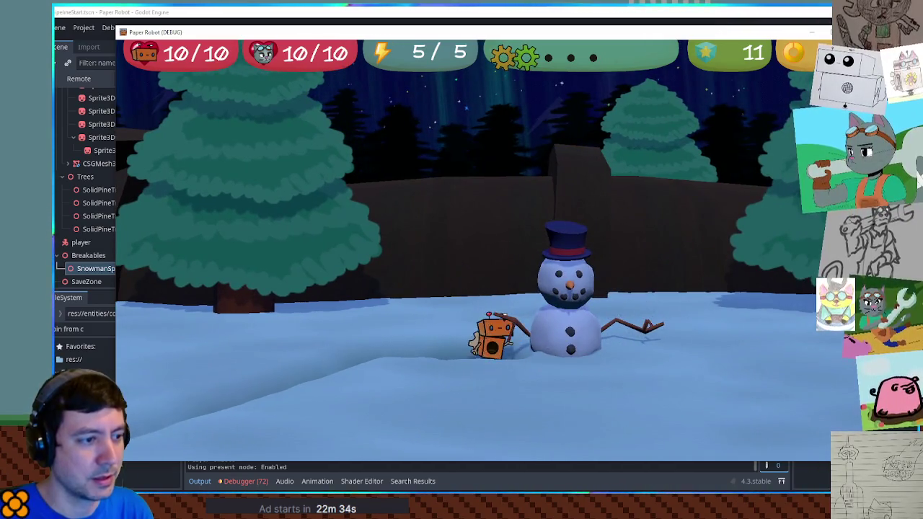
key(d)
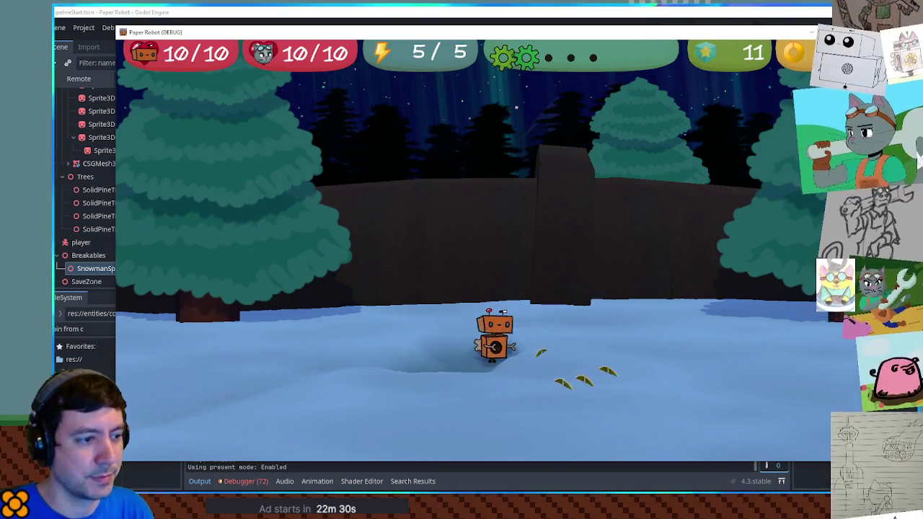
key(d)
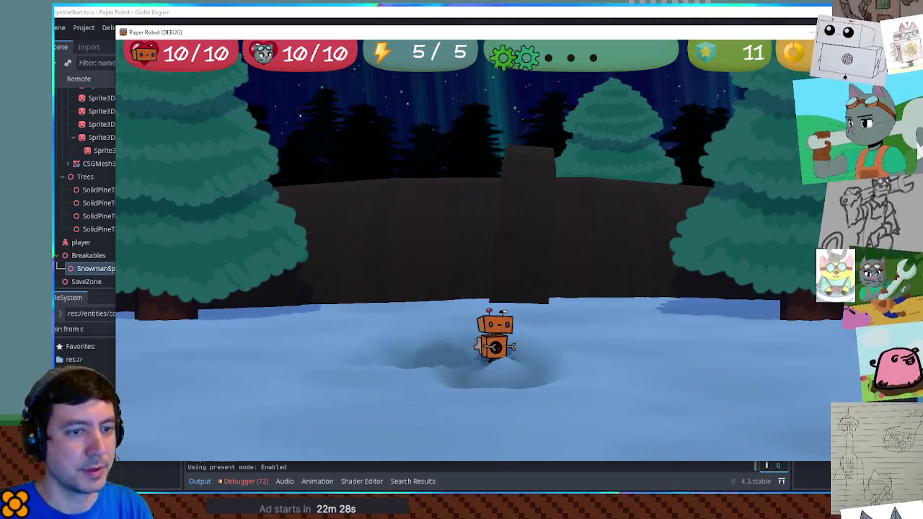
key(F5)
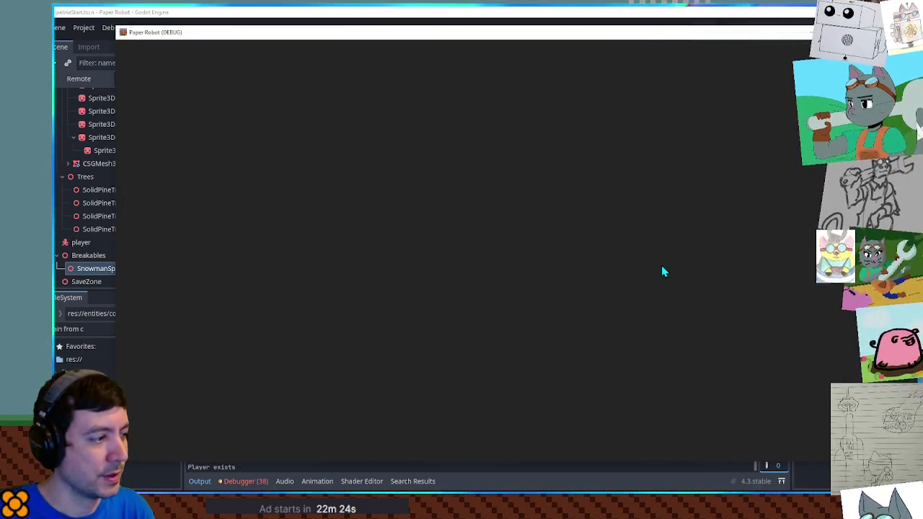
key(d)
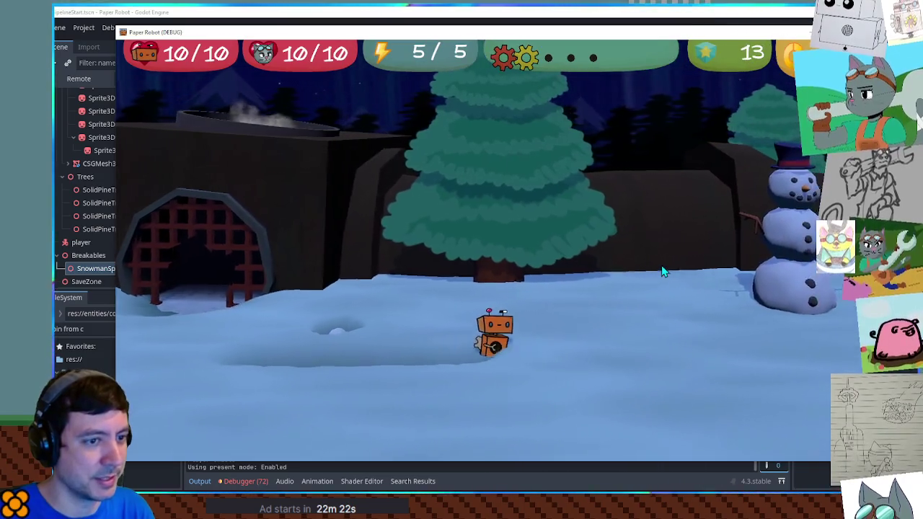
key(d)
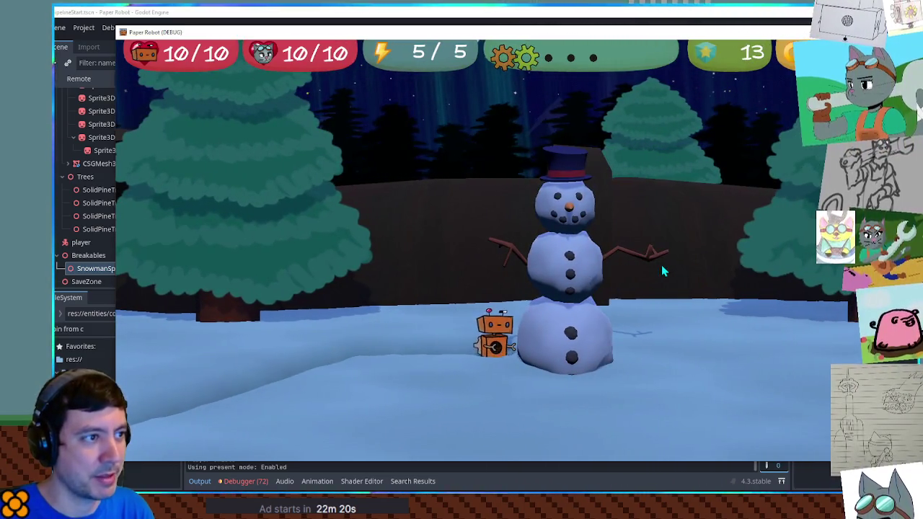
click(661, 264)
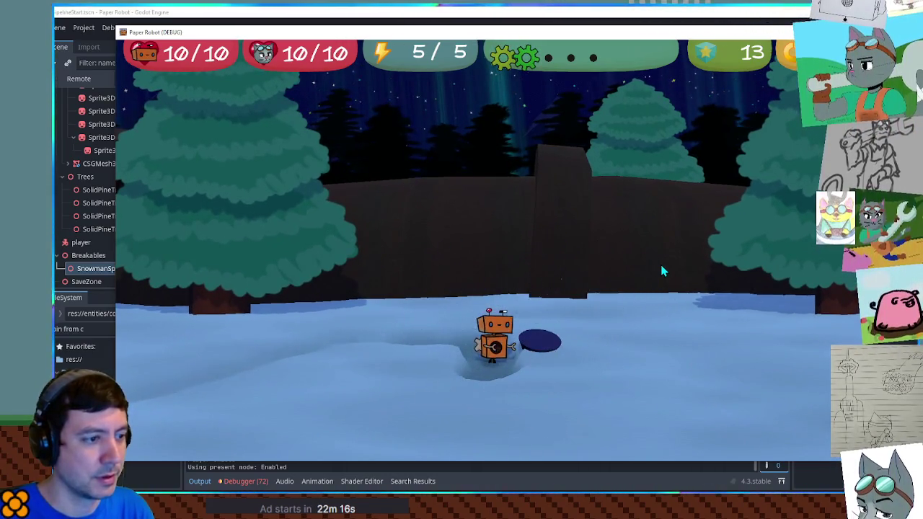
click(555, 340)
key(a)
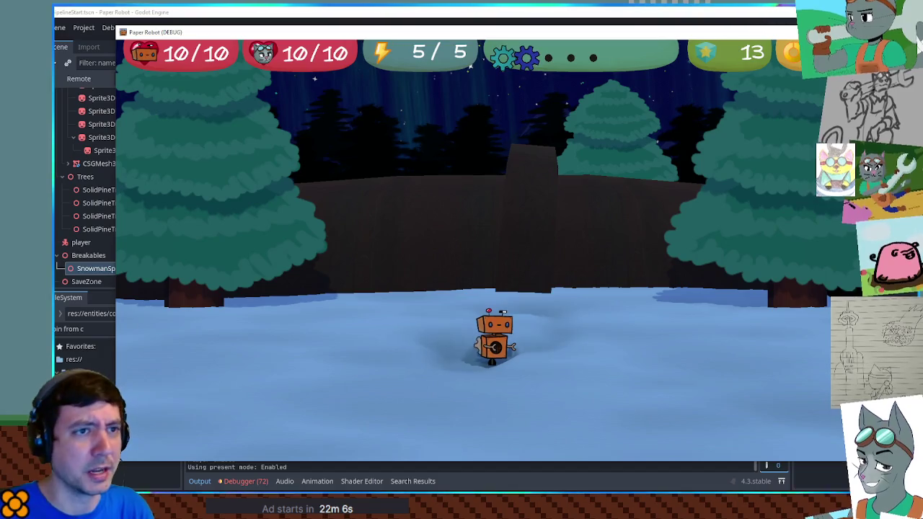
key(F8)
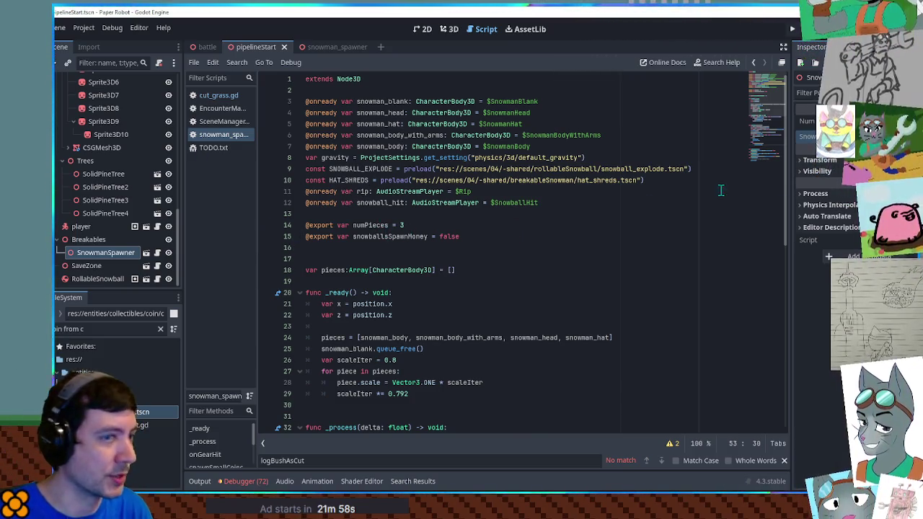
Wrap the pieces assignment and snowman_blank.queue_free() in an 'if numPieces == 3' block
scroll(415, 265, down, 3)
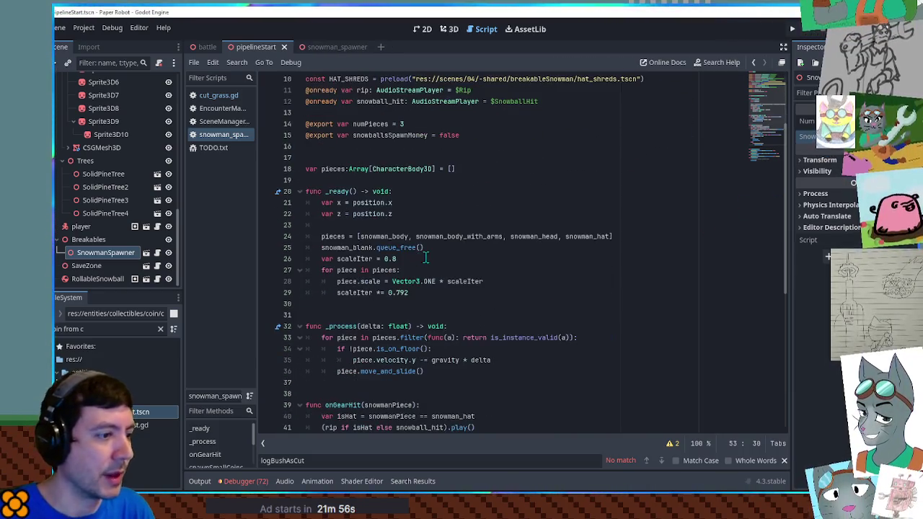
double_click(453, 237)
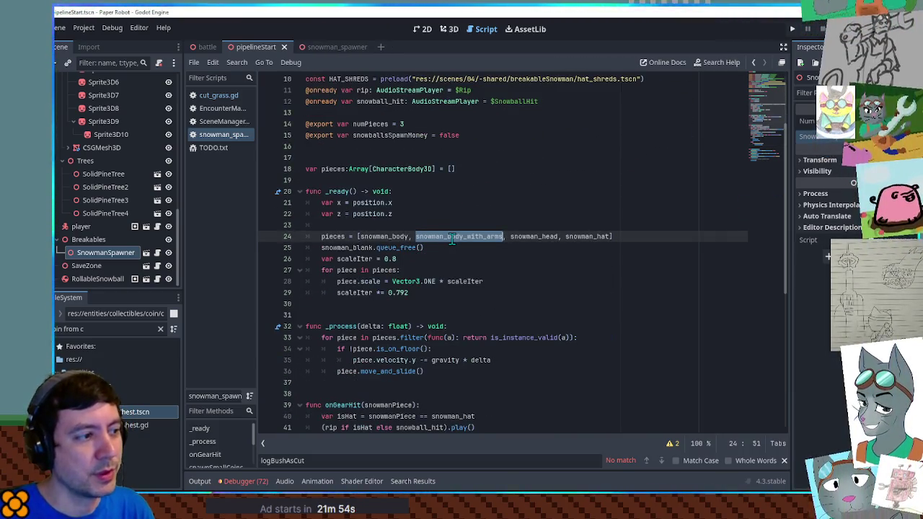
double_click(369, 124)
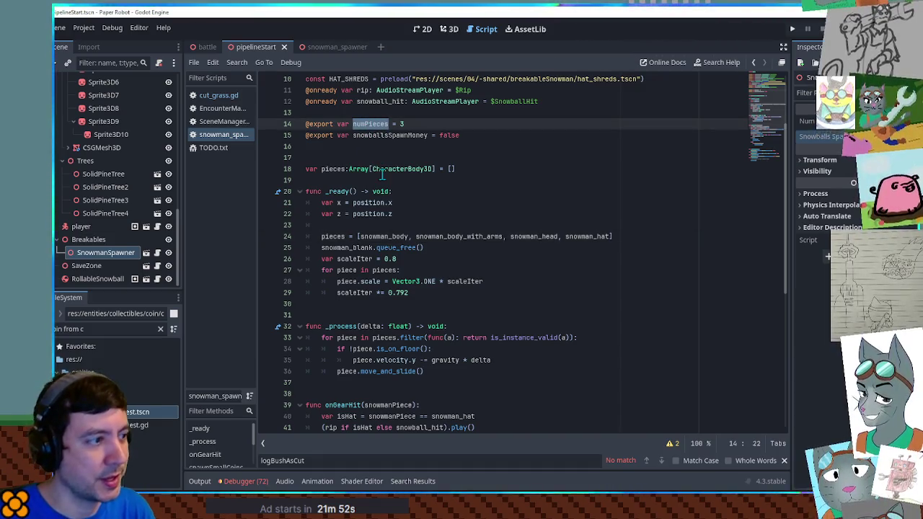
click(369, 225)
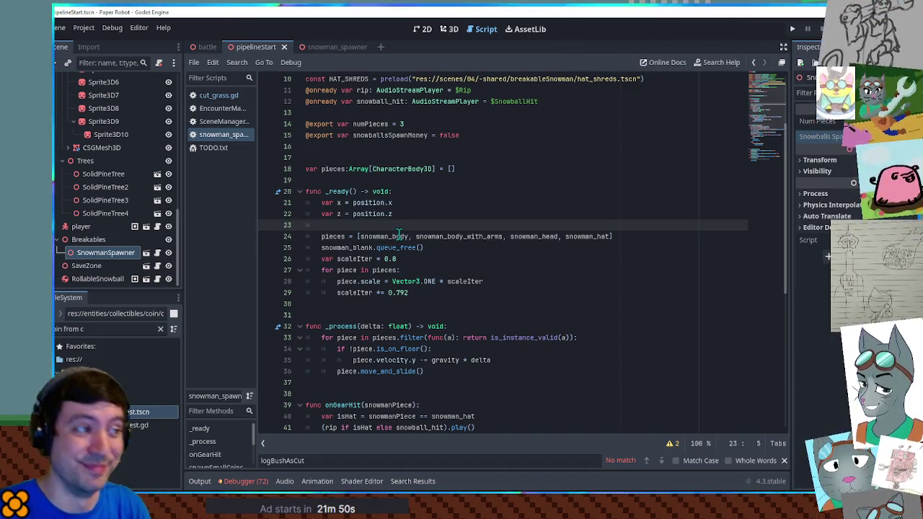
key(Return)
text(if numPieces )
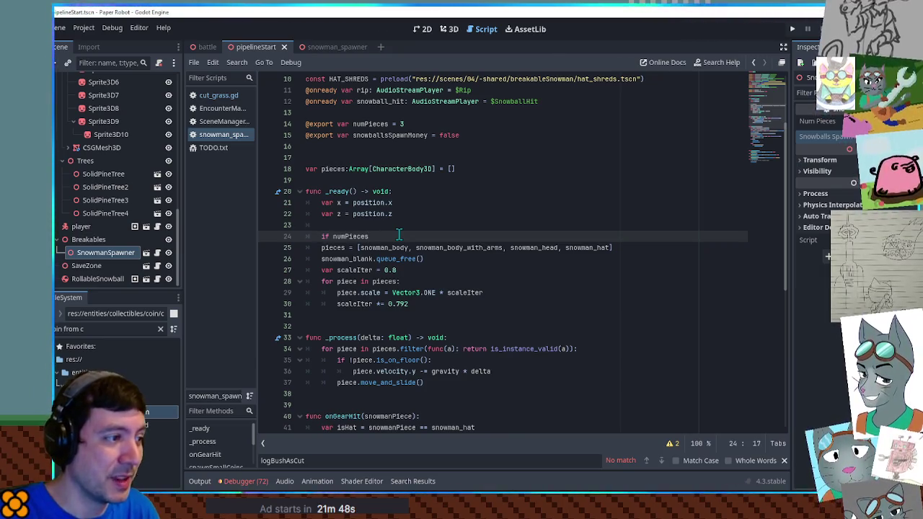
text(== 3:)
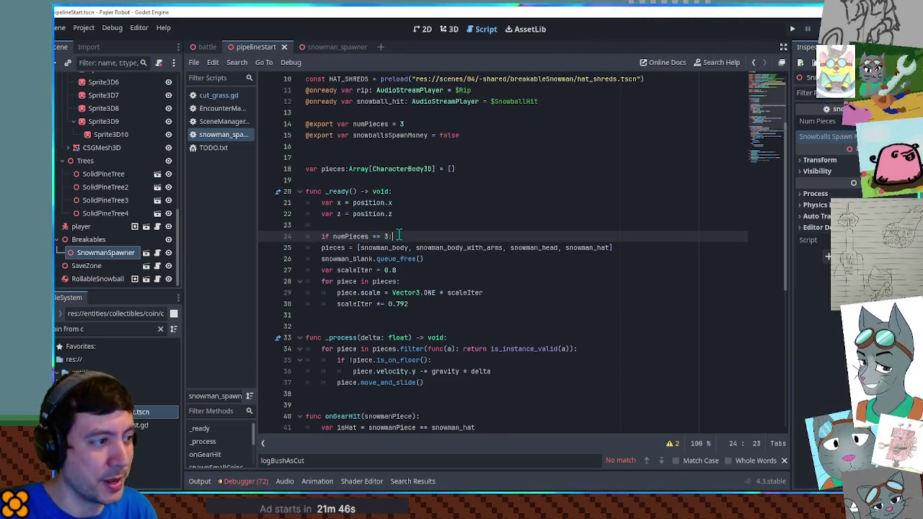
key(Down)
key(Home)
key(Tab)
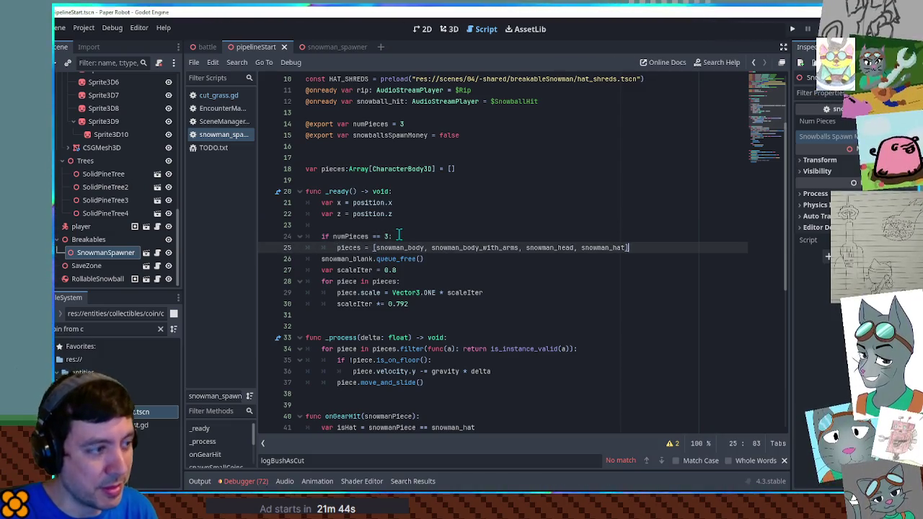
key(Down)
key(Home)
key(Tab)
key(End)
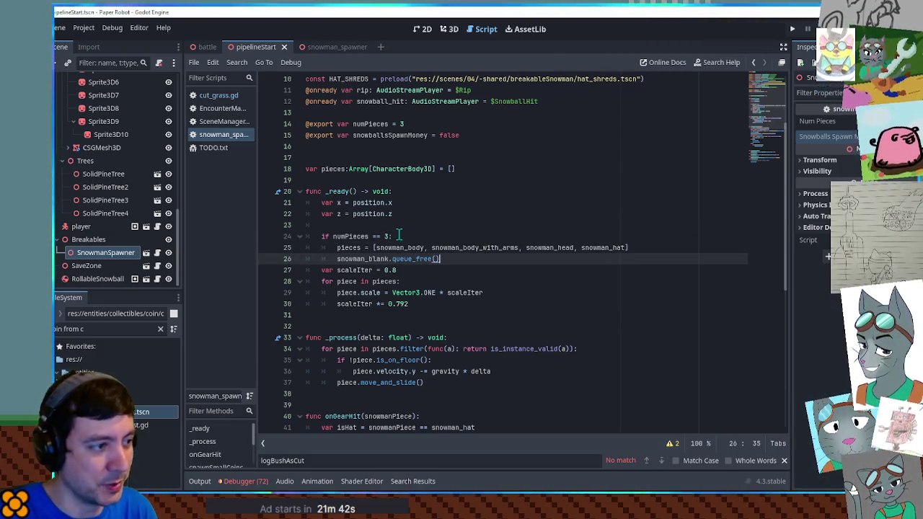
key(Return)
key(Return)
key(Return)
key(Up)
key(Up)
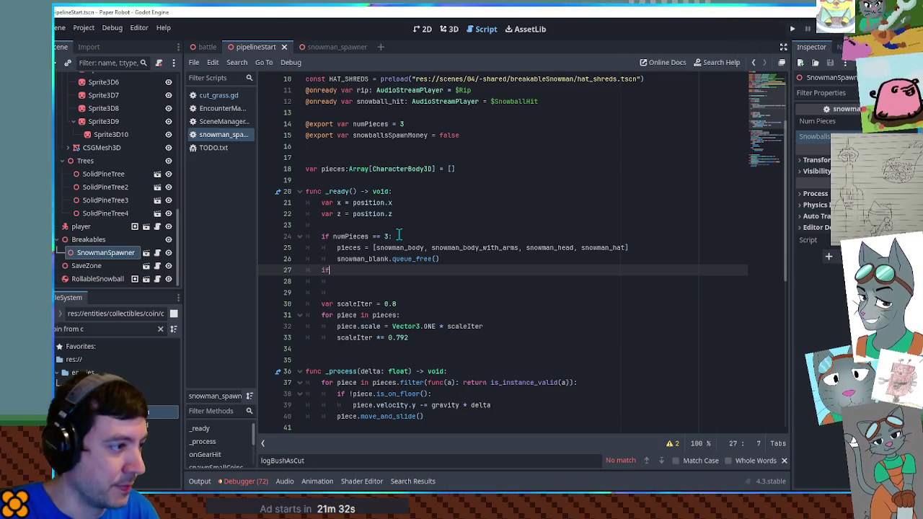
Duplicate the numPieces == 3 line above itself to start a numPieces == 1 check
key(Up)
key(Up)
key(Up)
key(ctrl+shift+Return)
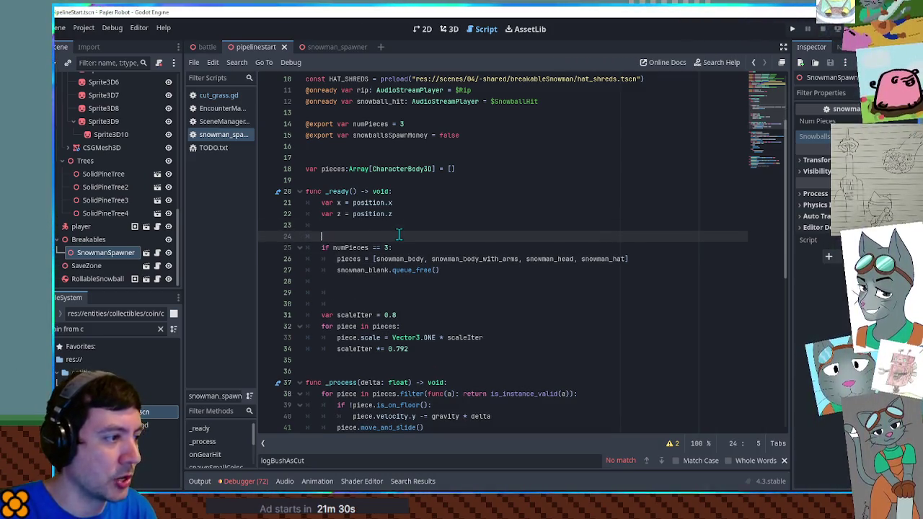
key(Down)
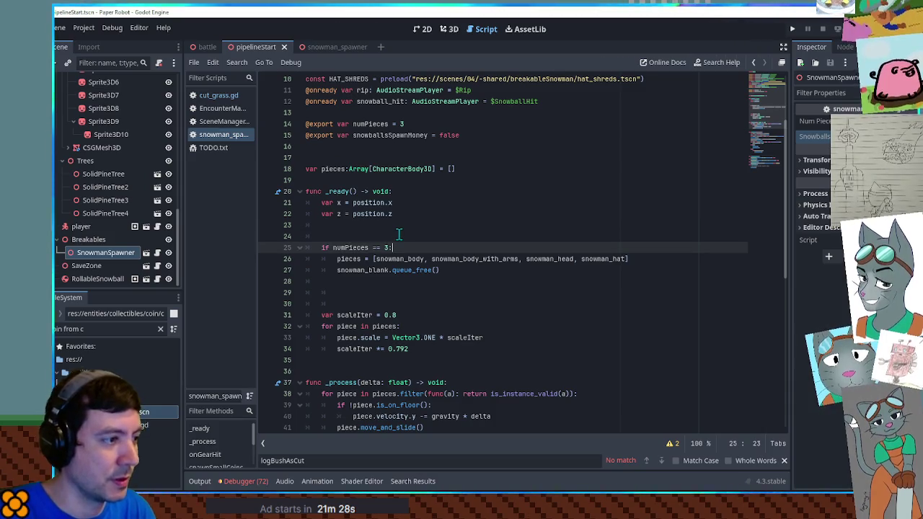
key(shift+Up)
key(ctrl+shift+d)
text(1)
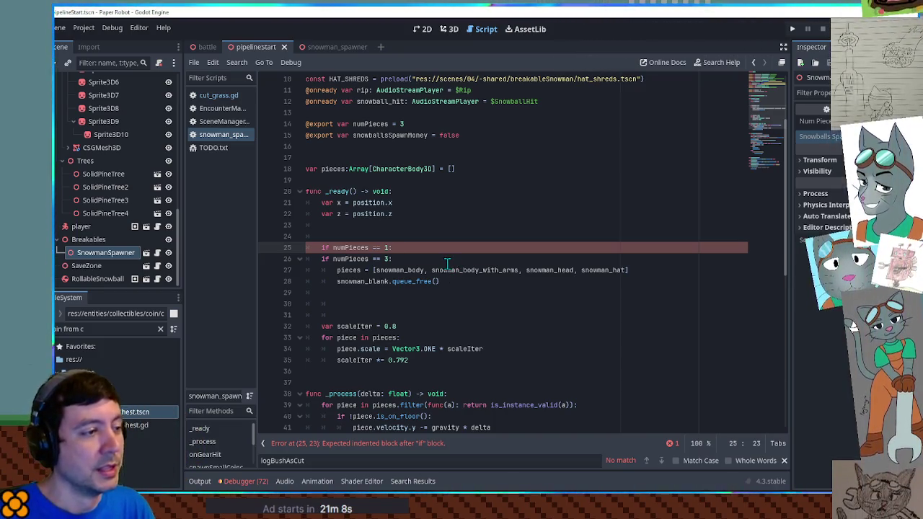
Replace the duplicated check with var allPieces listing the three piece names plus snowman_blank
drag(405, 247, 408, 236)
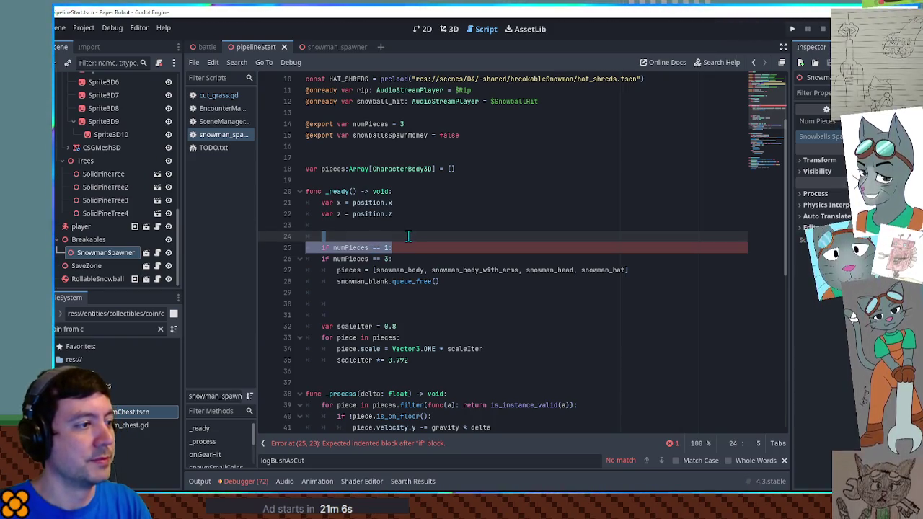
key(BackSpace)
text(var allPieces)
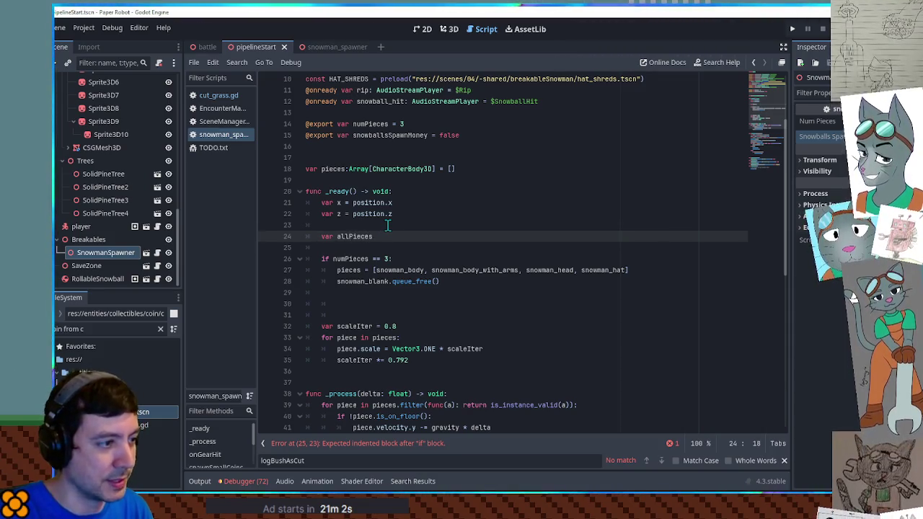
key(Down)
key(Down)
key(Down)
key(ctrl+Left)
key(ctrl+shift+Right)
key(ctrl+shift+Right)
key(ctrl+shift+Right)
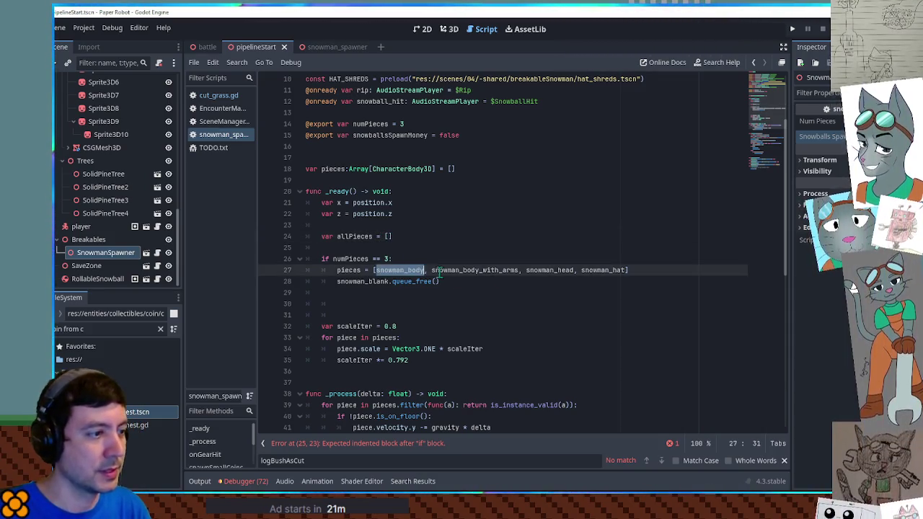
key(ctrl+c)
click(388, 237)
key(ctrl+v)
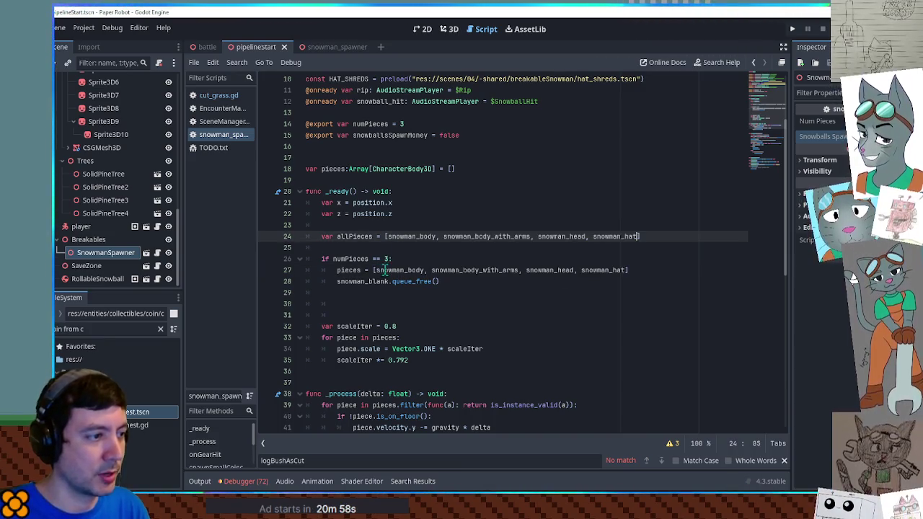
double_click(376, 281)
click(638, 237)
text(,)
key(ctrl+v)
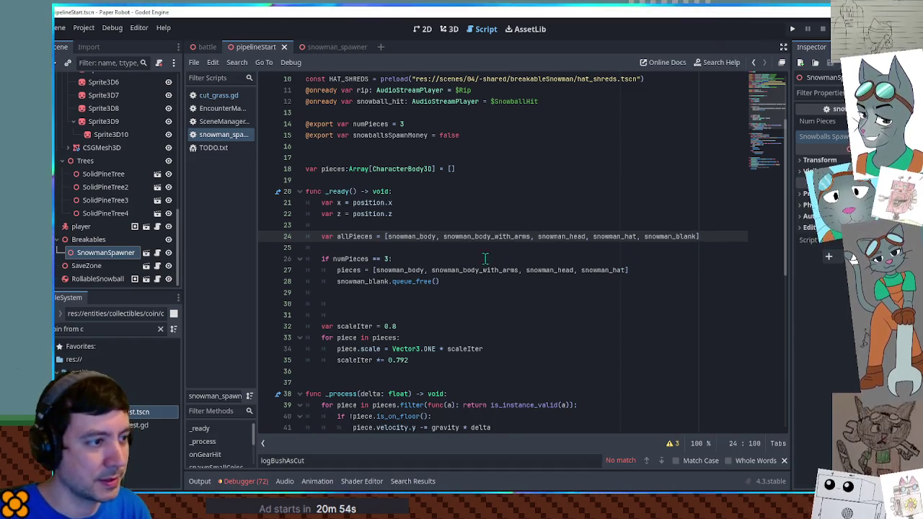
Declare 'var selected = []' and make the three-piece branch assign its list to selected
click(404, 248)
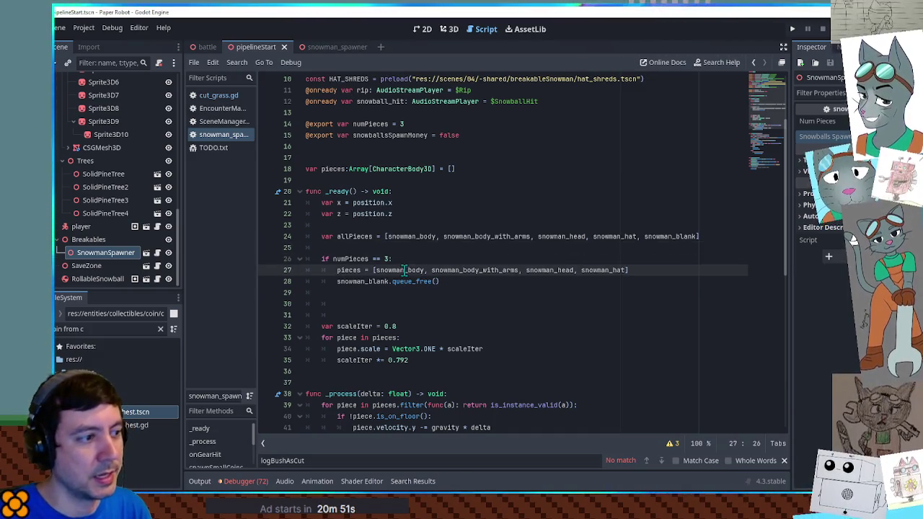
mouse_move(431, 269)
mouse_down()
mouse_move(624, 269)
mouse_move(376, 270)
mouse_up()
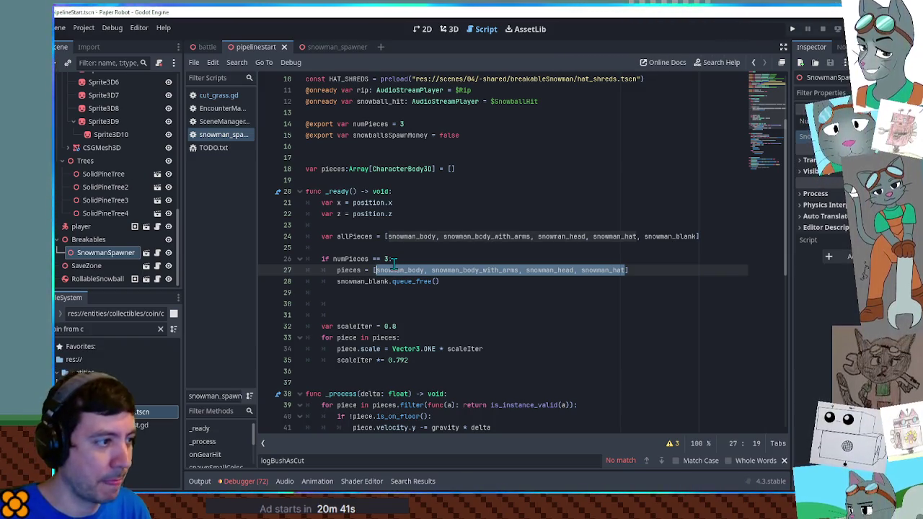
double_click(357, 270)
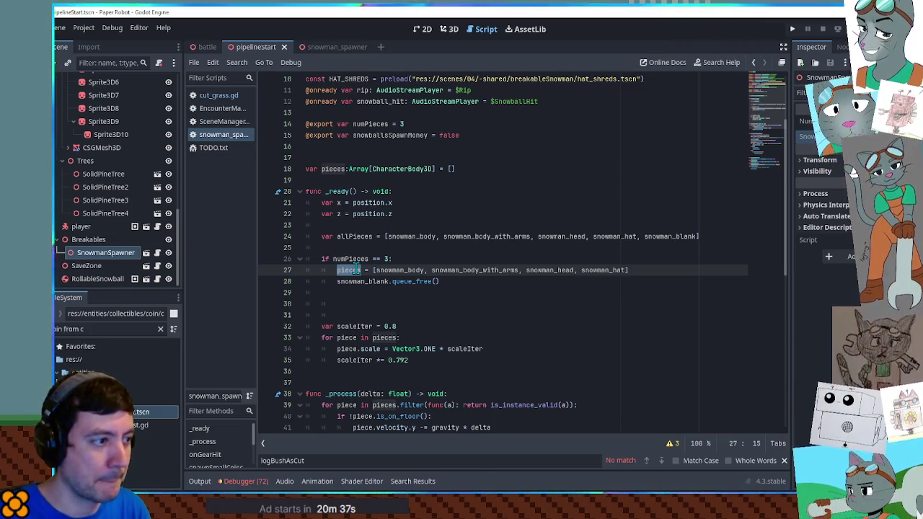
click(441, 247)
text(var selected = [)
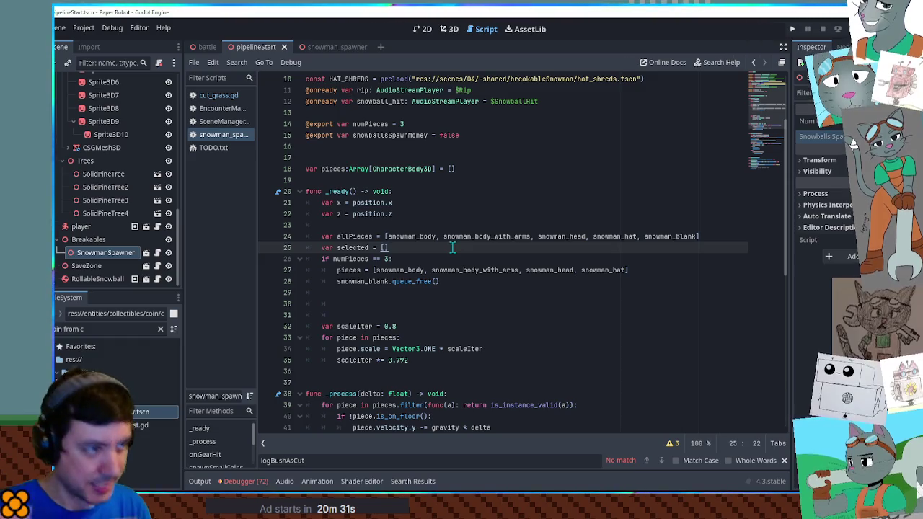
double_click(352, 247)
key(ctrl+c)
double_click(348, 270)
key(ctrl+v)
Move queue_free out of the branch and add a 'for selectedType in selected:' loop
click(637, 270)
key(Down)
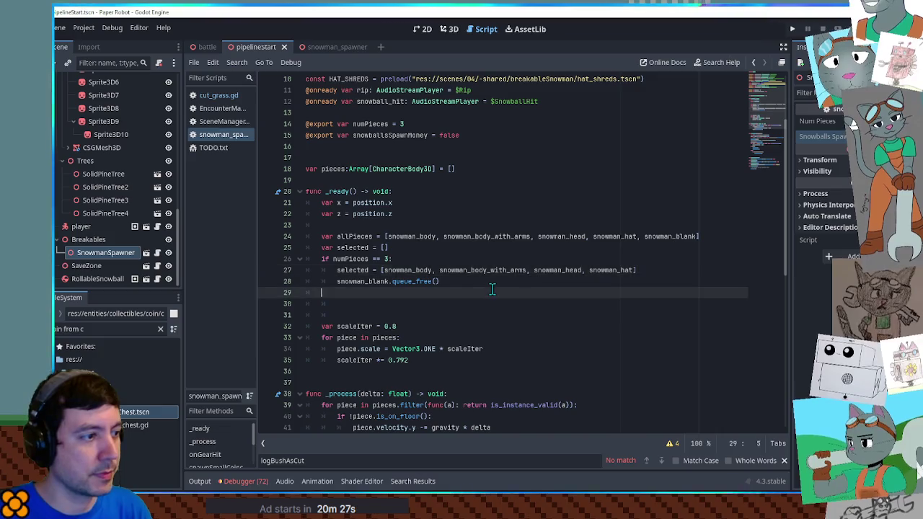
key(shift+Tab)
key(Up)
key(Return)
key(Return)
key(Return)
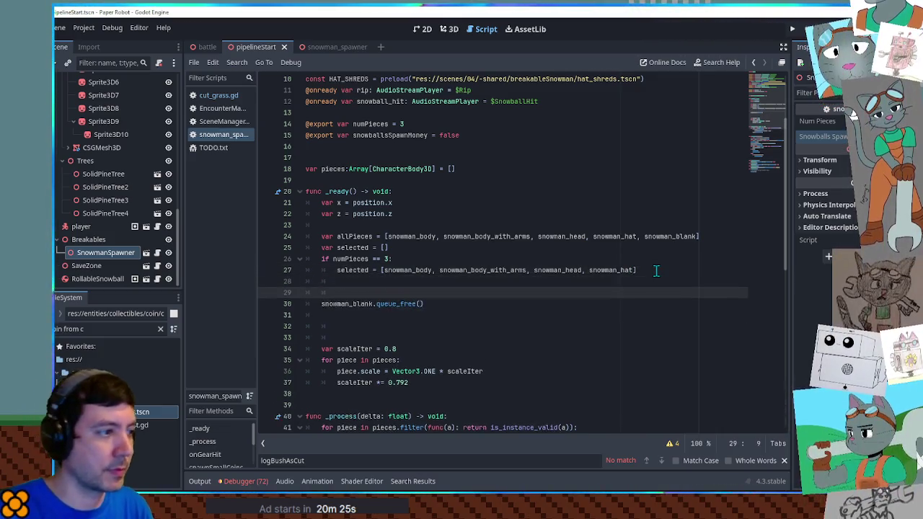
key(Up)
key(Up)
key(Return)
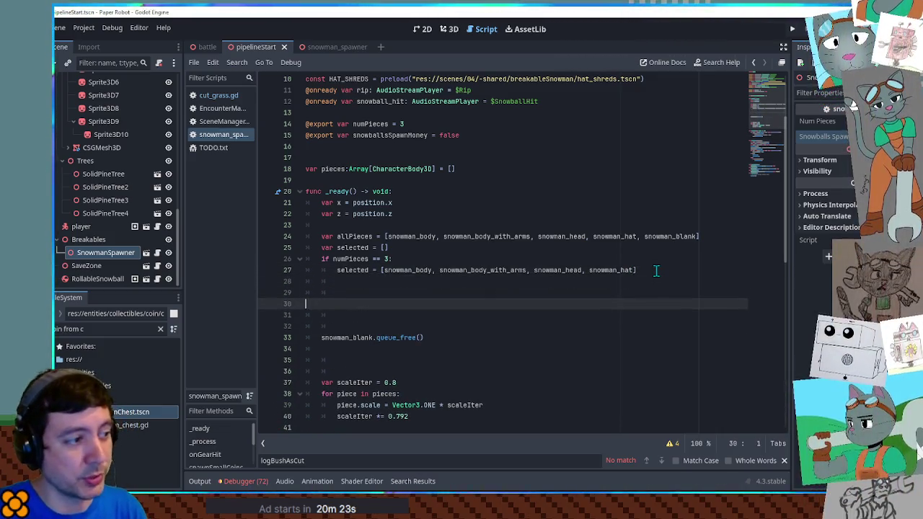
key(BackSpace)
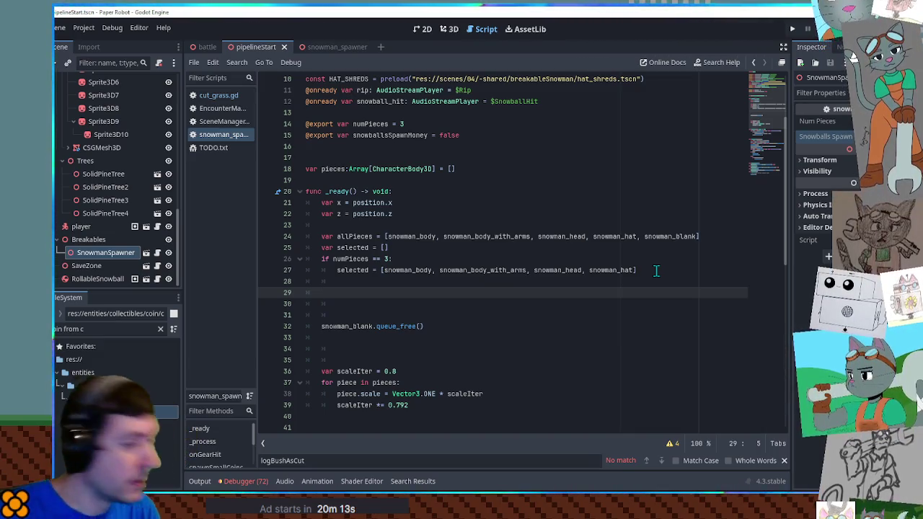
text(forselectedT)
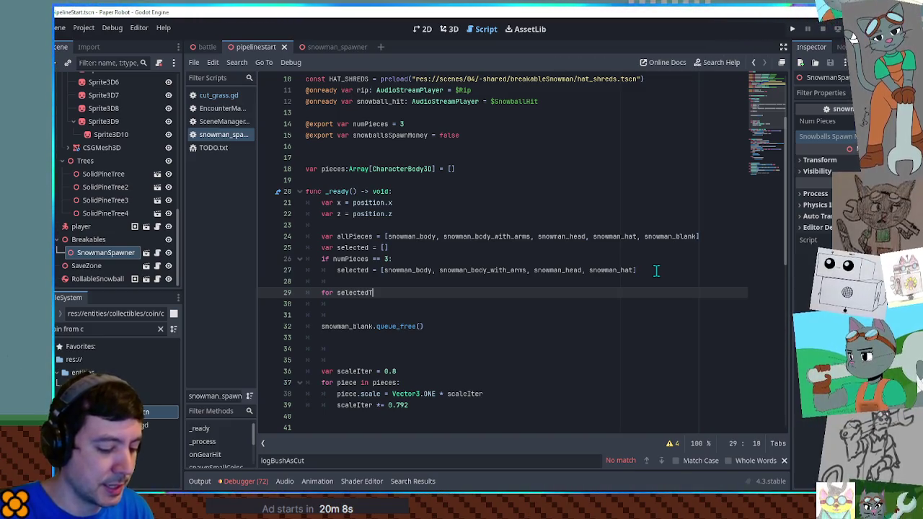
text(ype in selected)
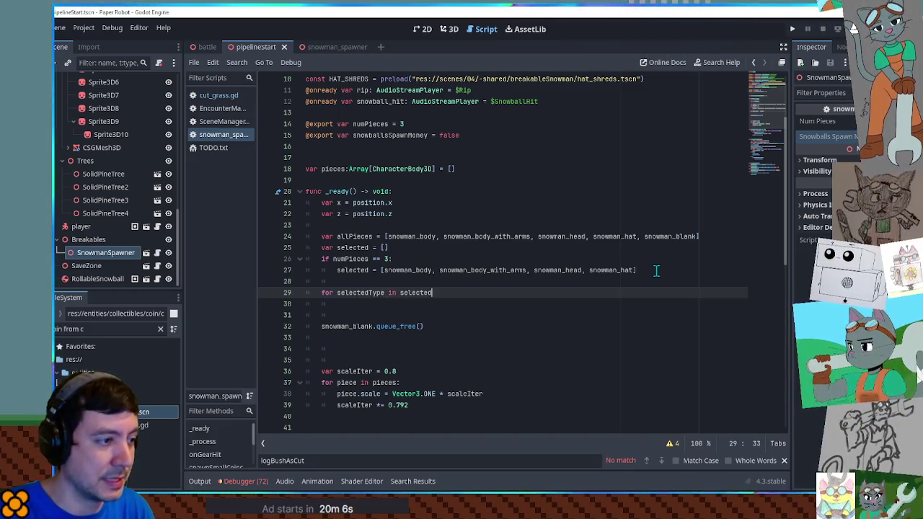
text(:)
key(Return)
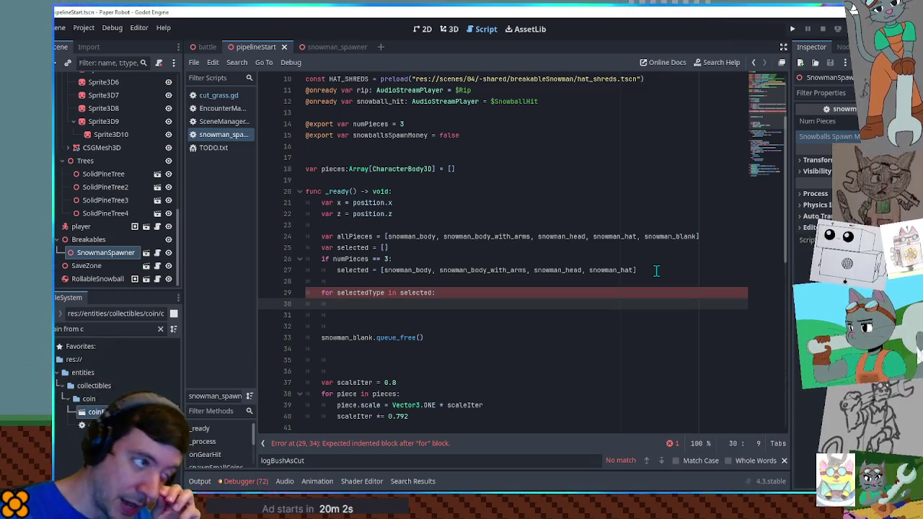
Switch to the snowman_spawner scene and open the SnowmanHat node's scene in the editor
double_click(616, 270)
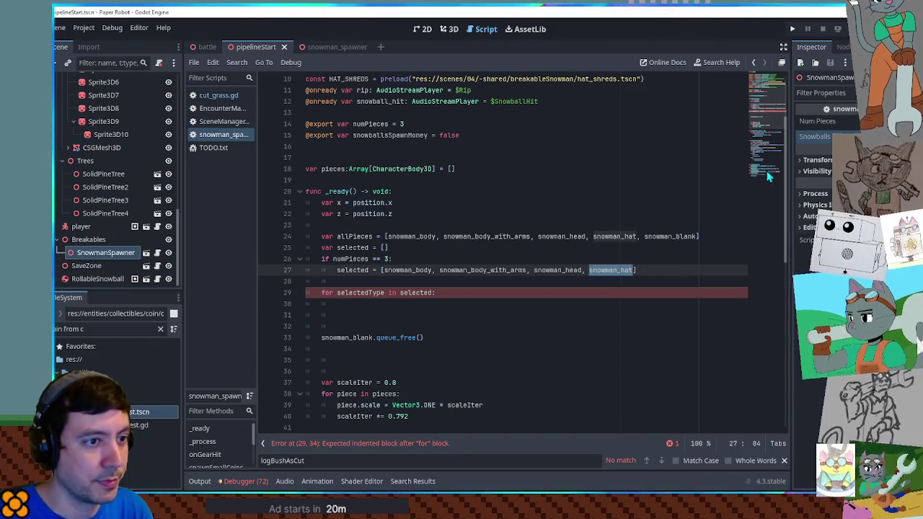
scroll(457, 174, down, 10)
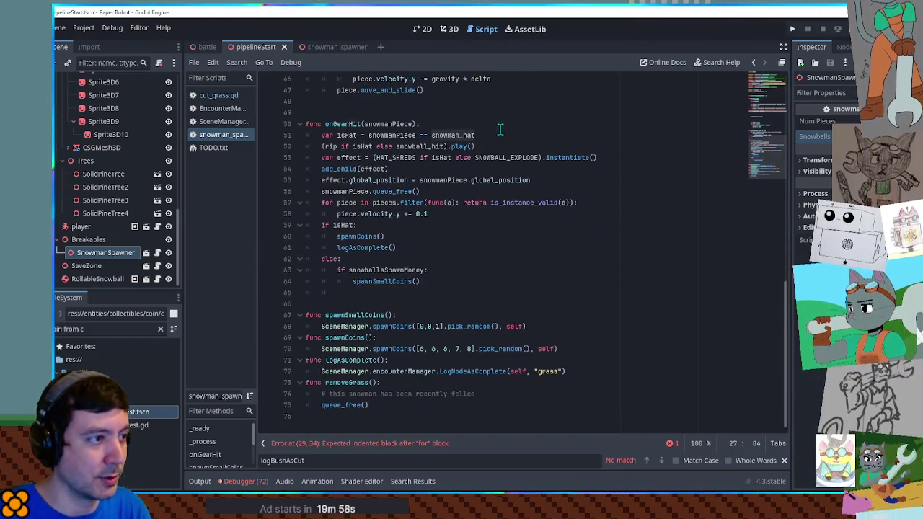
double_click(453, 135)
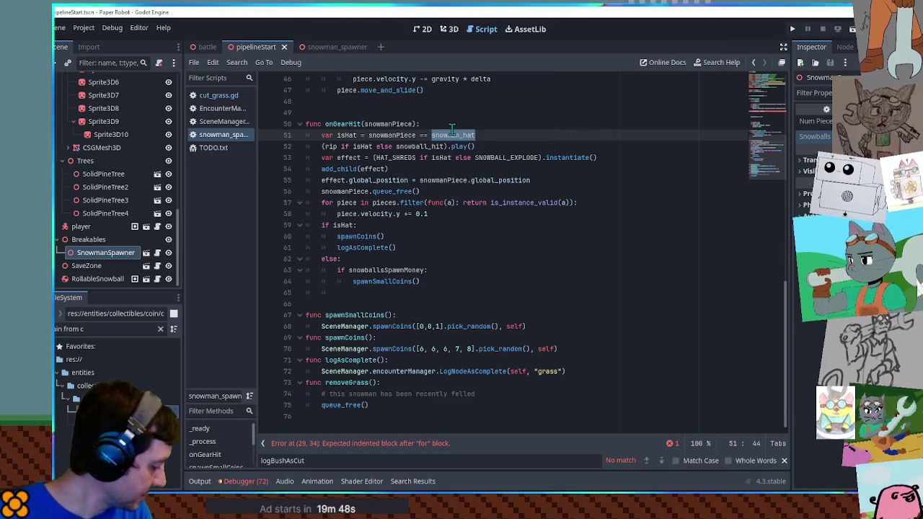
click(145, 253)
click(146, 120)
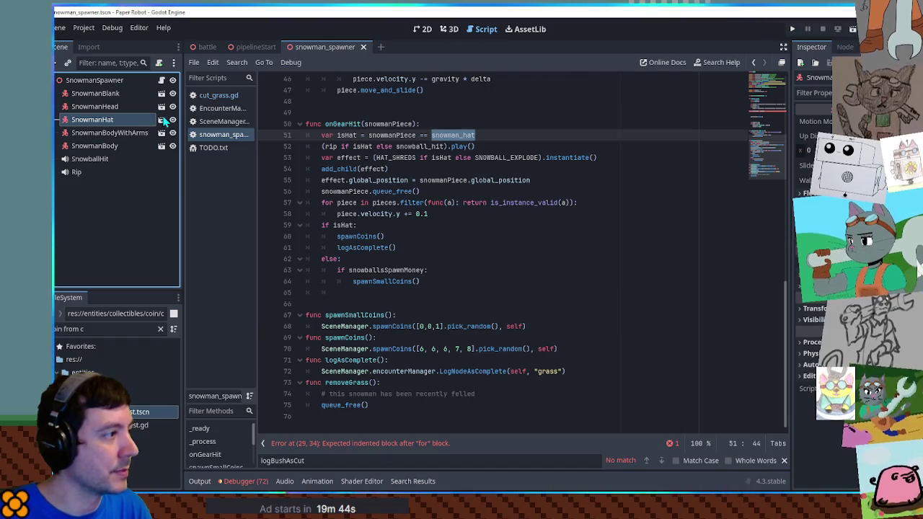
click(162, 119)
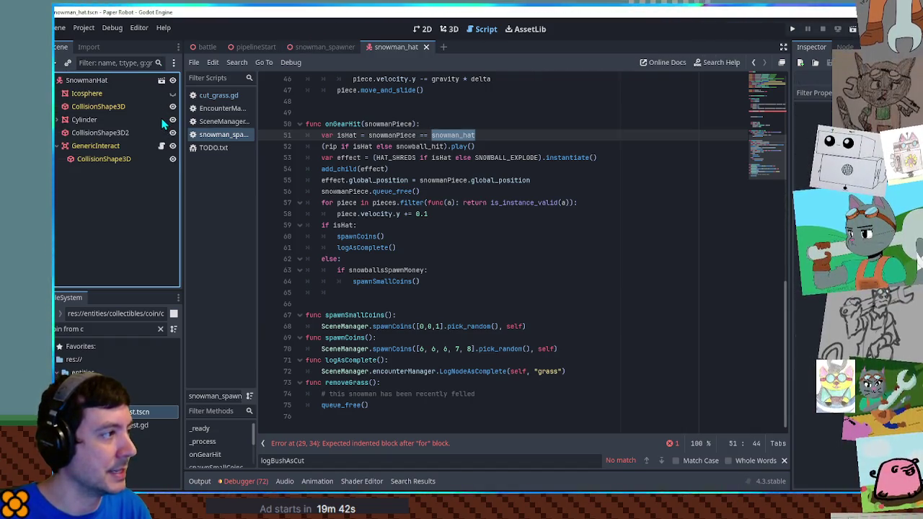
click(107, 79)
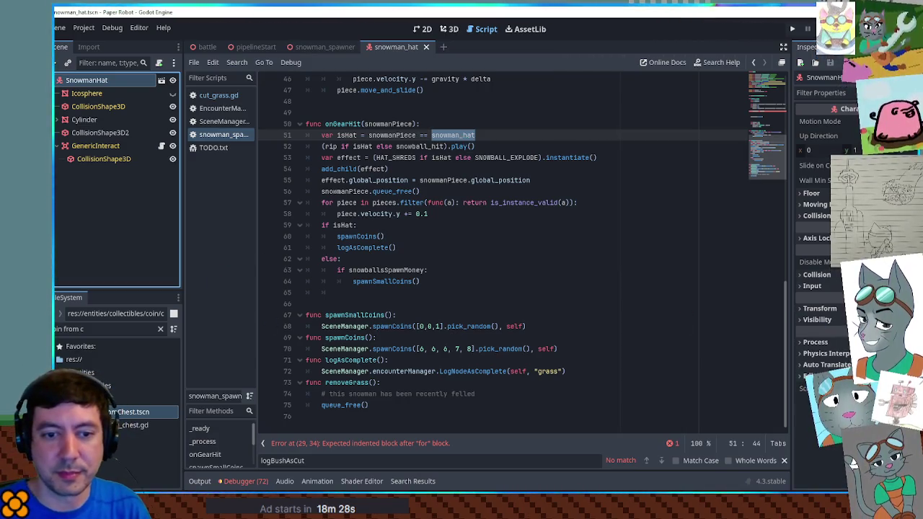
click(486, 136)
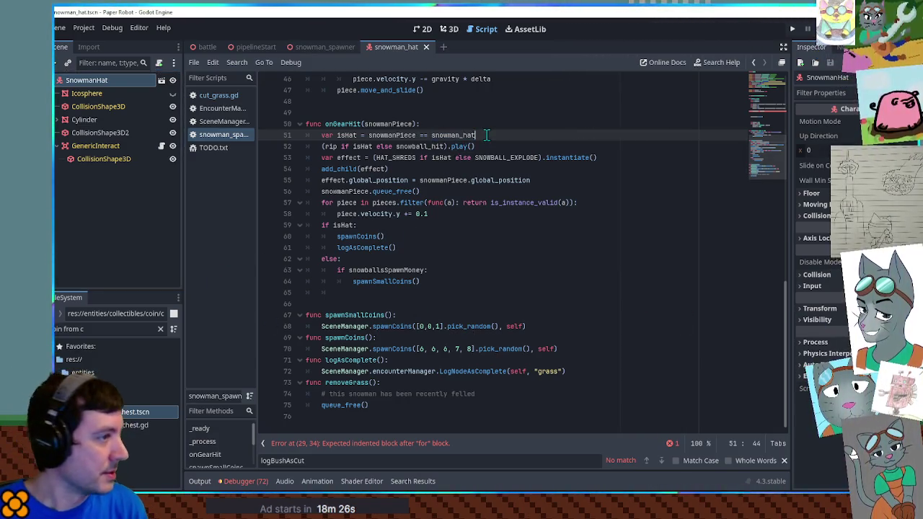
Append a '# TODO FIX' comment to the snowman_hat isHat comparison line
scroll(507, 194, up, 1)
scroll(507, 195, up, 2)
text( # TODO FIX)
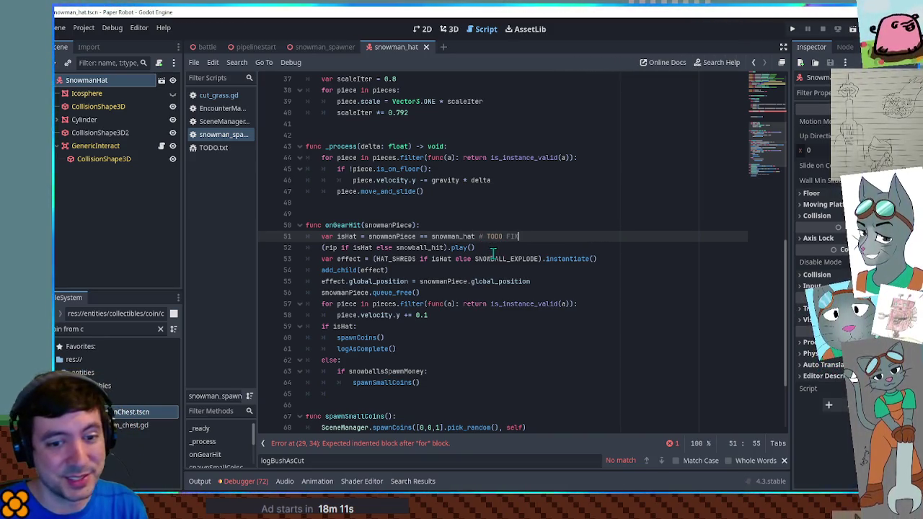
scroll(490, 259, up, 7)
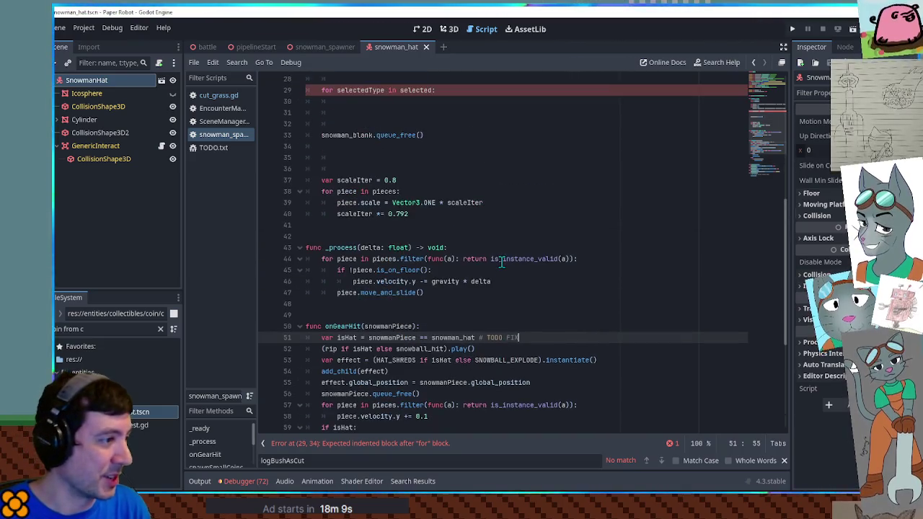
In the loop, add var piece = selectedType.duplicate(), add_child(piece) and pieces.append(piece)
scroll(491, 261, up, 1)
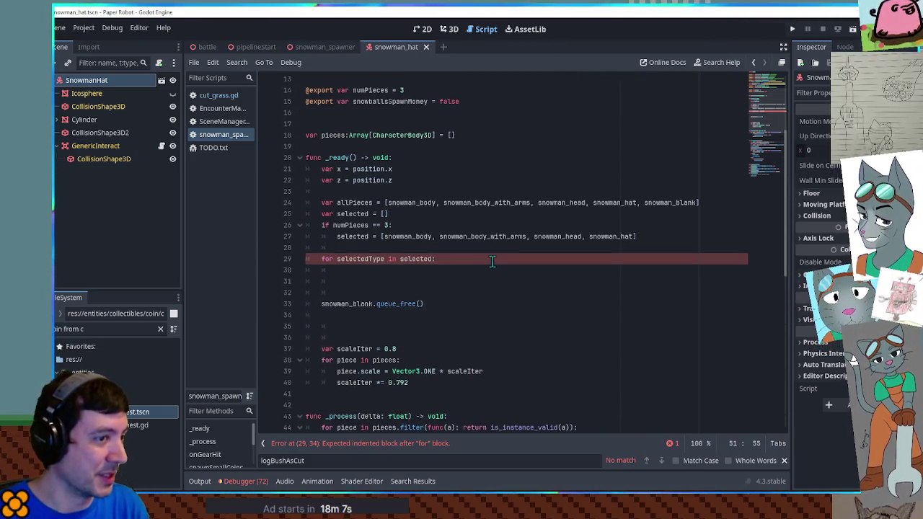
click(380, 270)
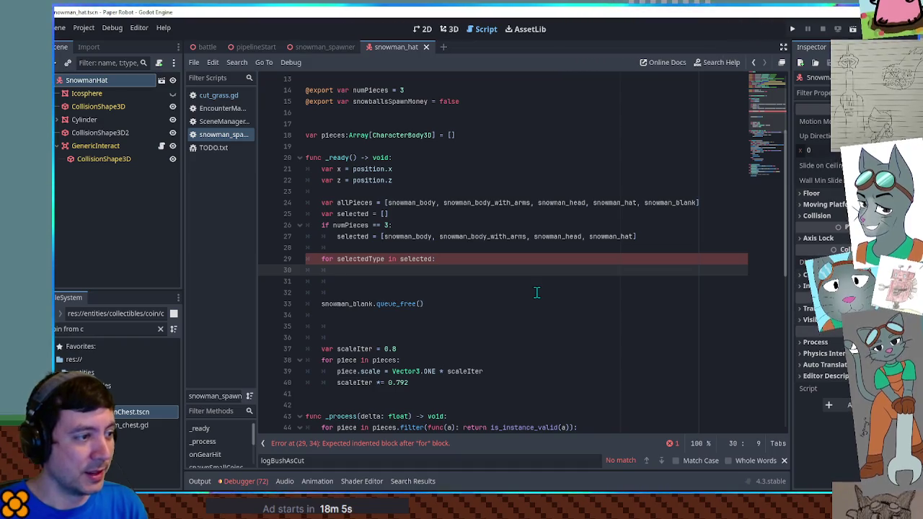
text(var )
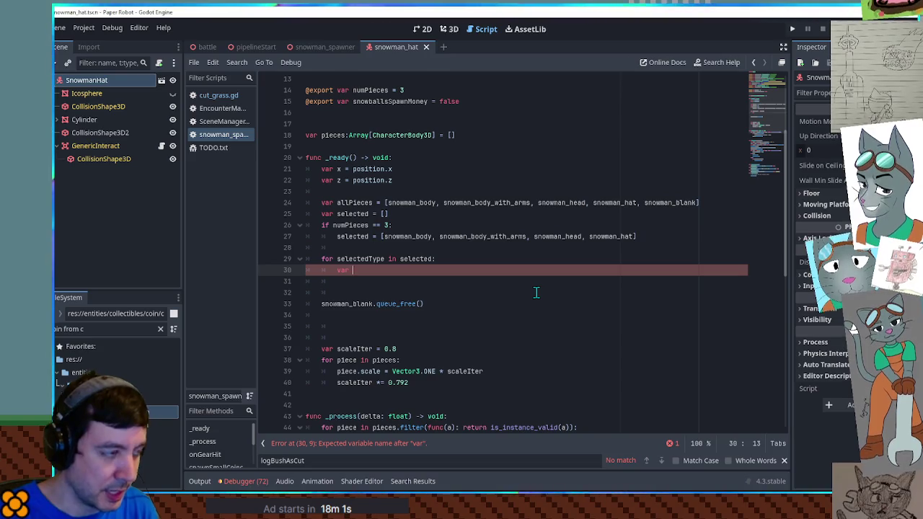
text(piece = )
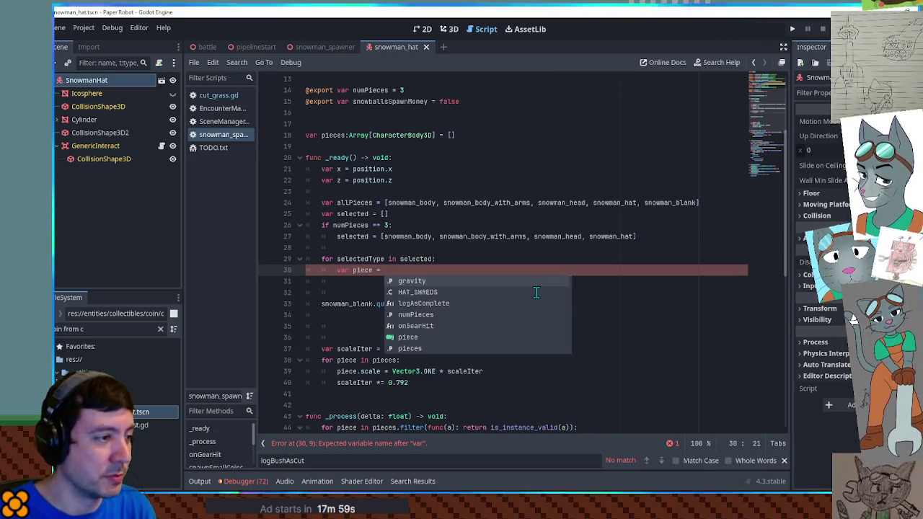
text(selectedType)
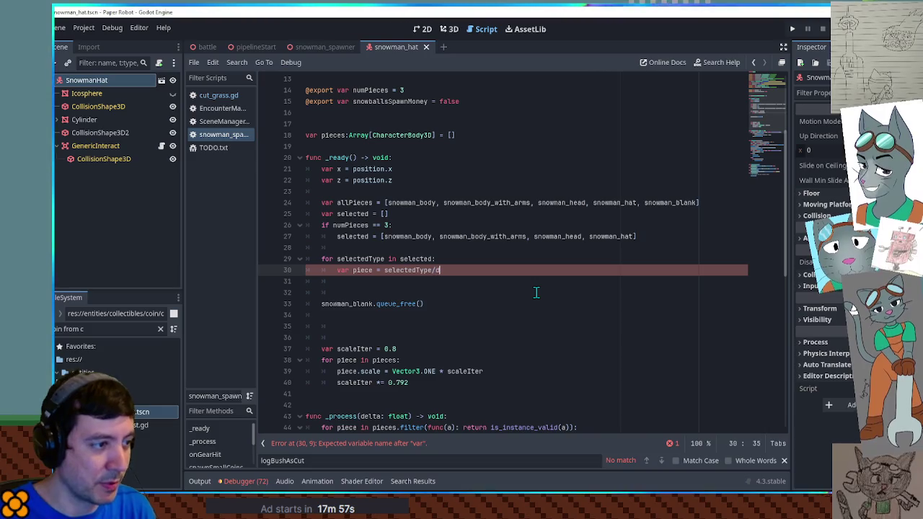
text(.duplicate())
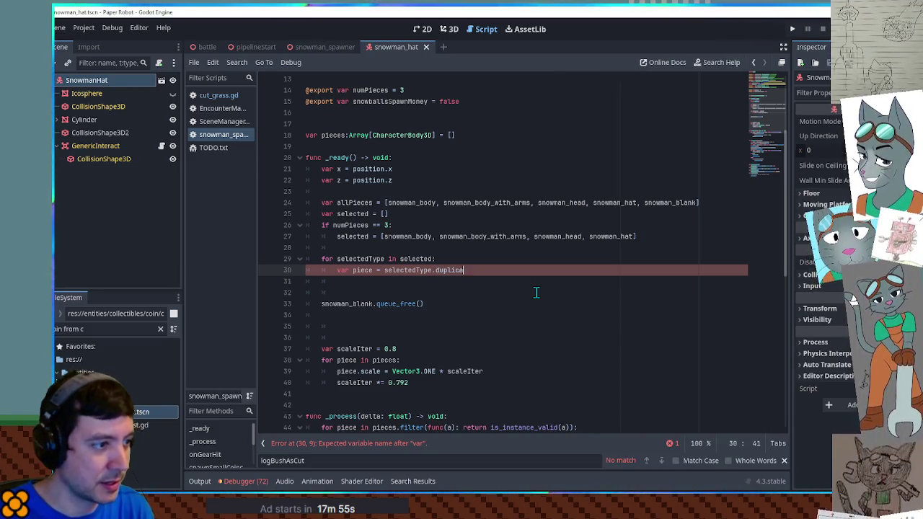
key(Return)
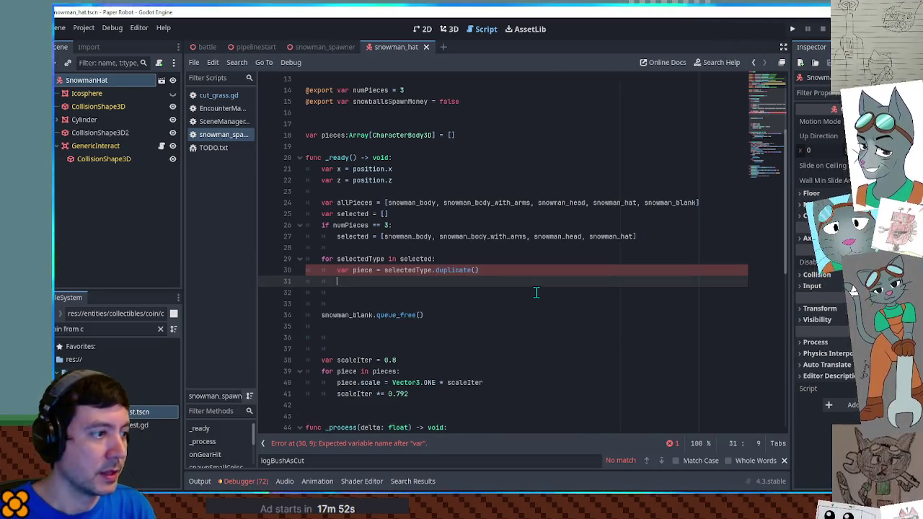
text(add_child(piece))
key(Return)
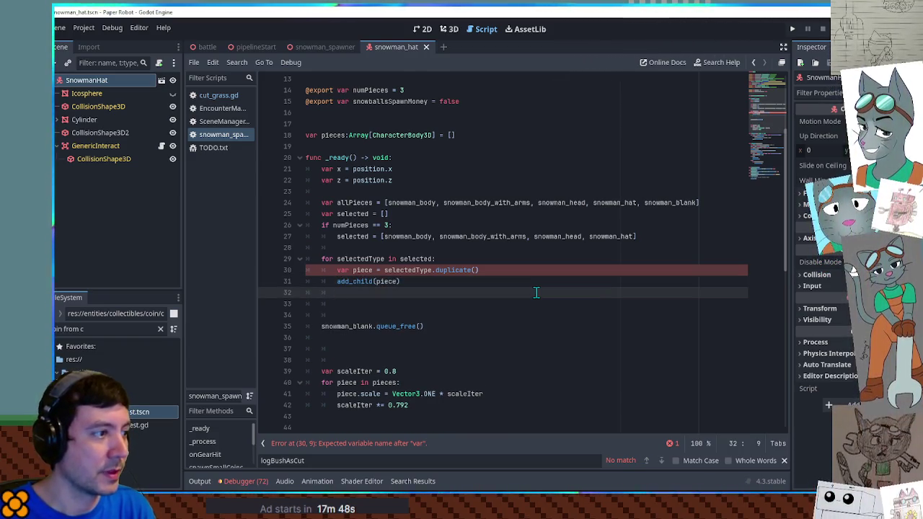
text(pieces.)
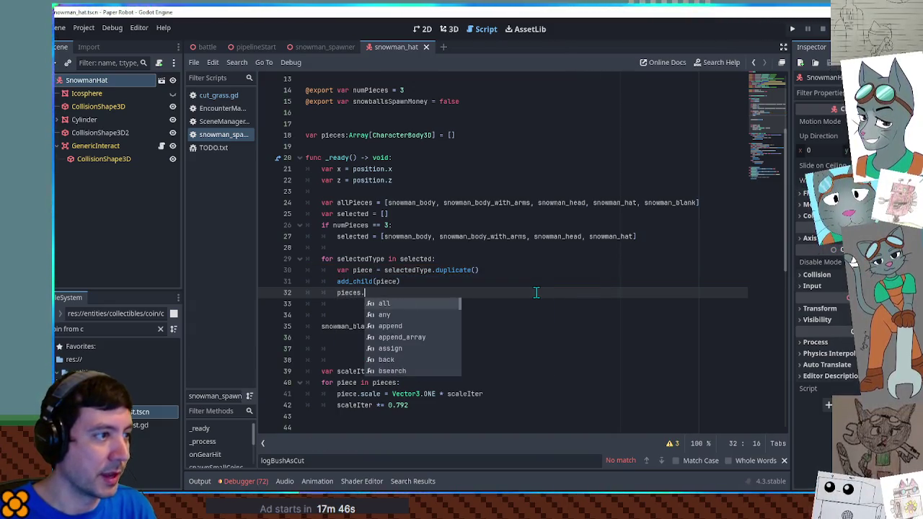
text(app)
key(Return)
text(piece)
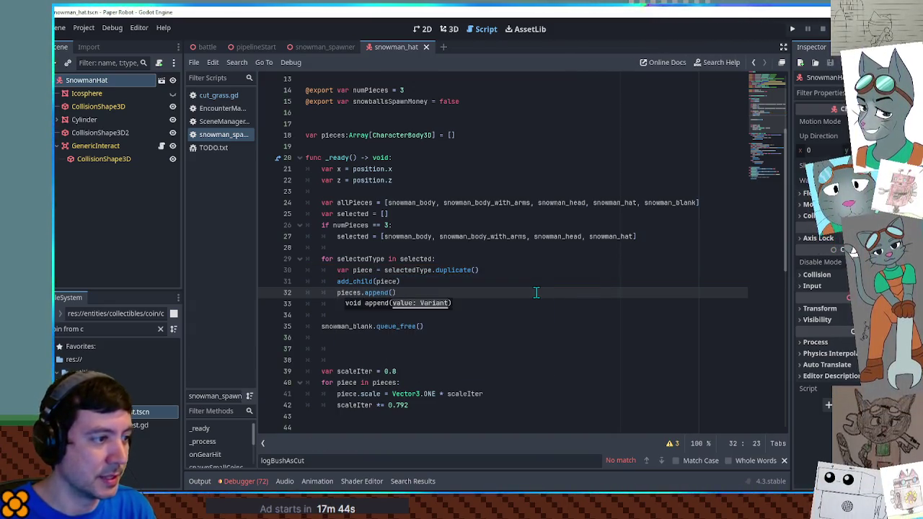
text())
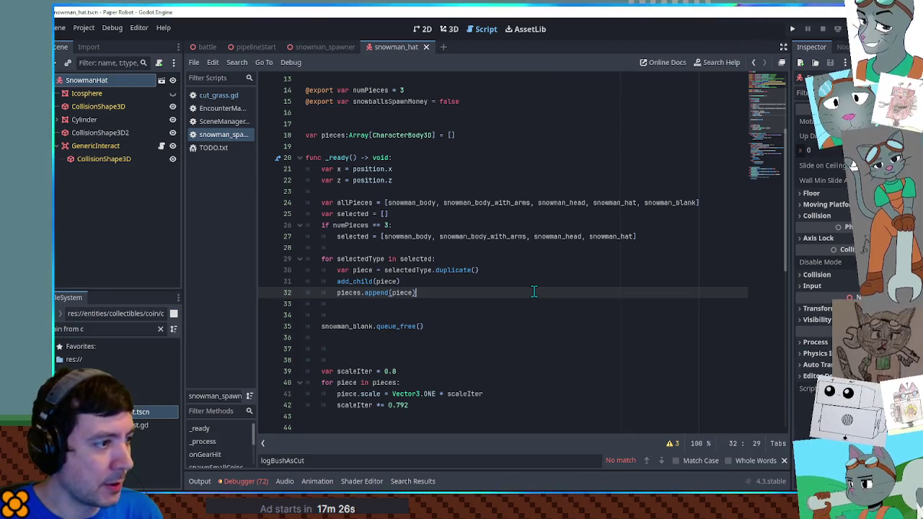
scroll(533, 292, up, 4)
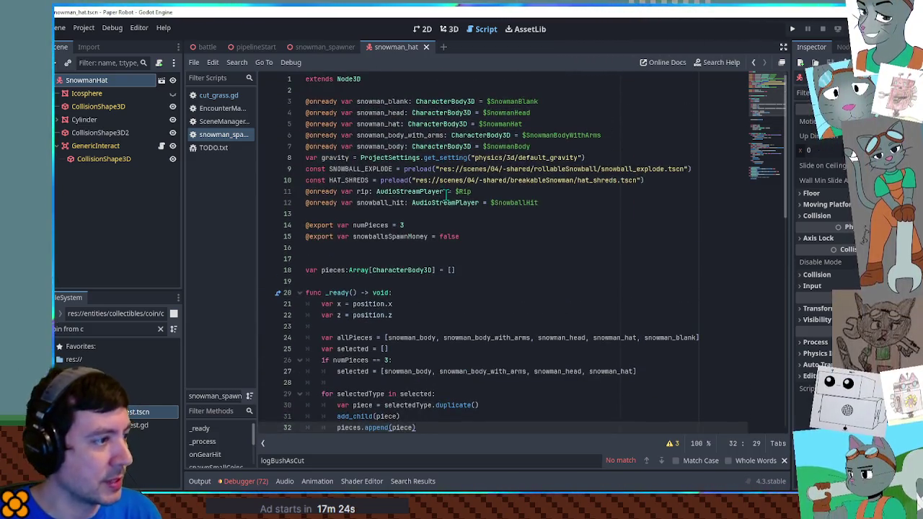
scroll(477, 213, down, 2)
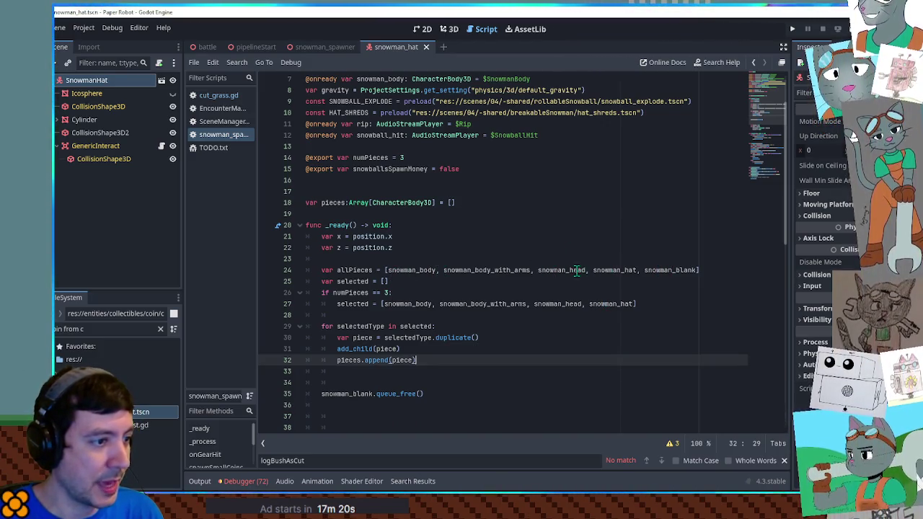
double_click(607, 271)
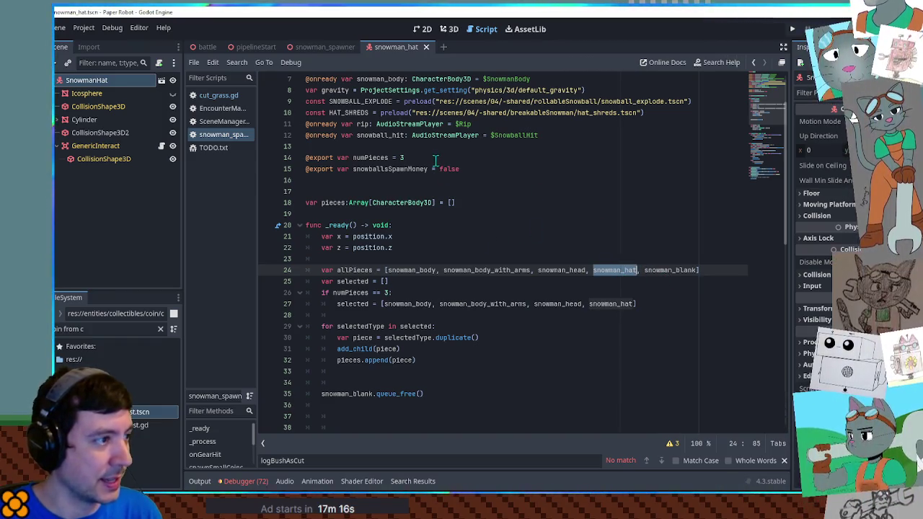
scroll(445, 156, up, 2)
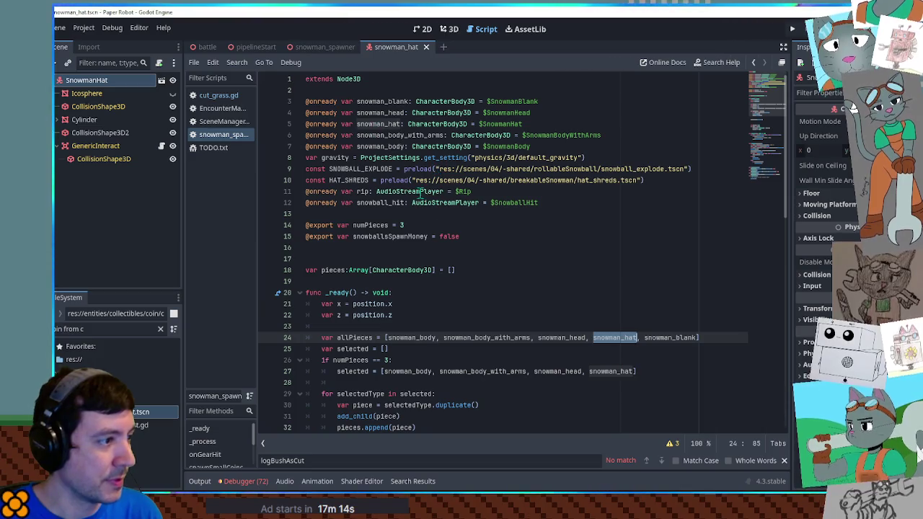
click(476, 236)
key(Return)
text(@export)
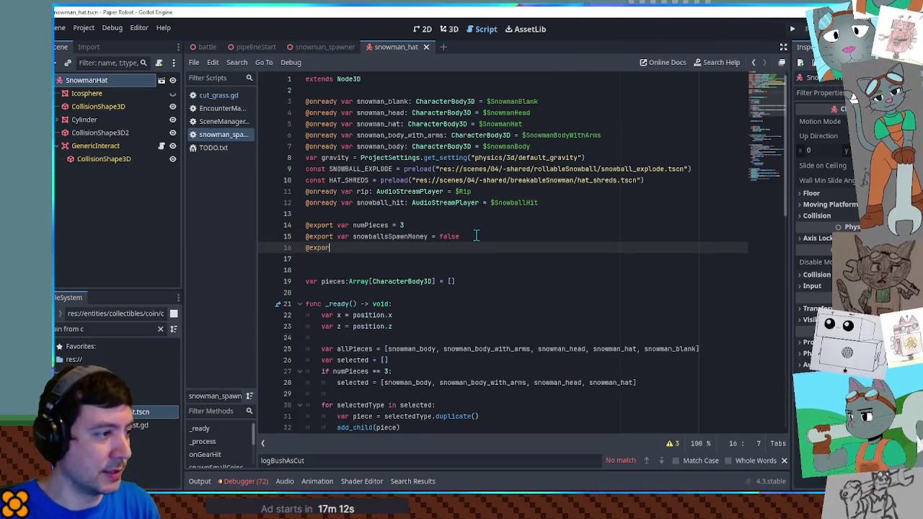
text( var hasH)
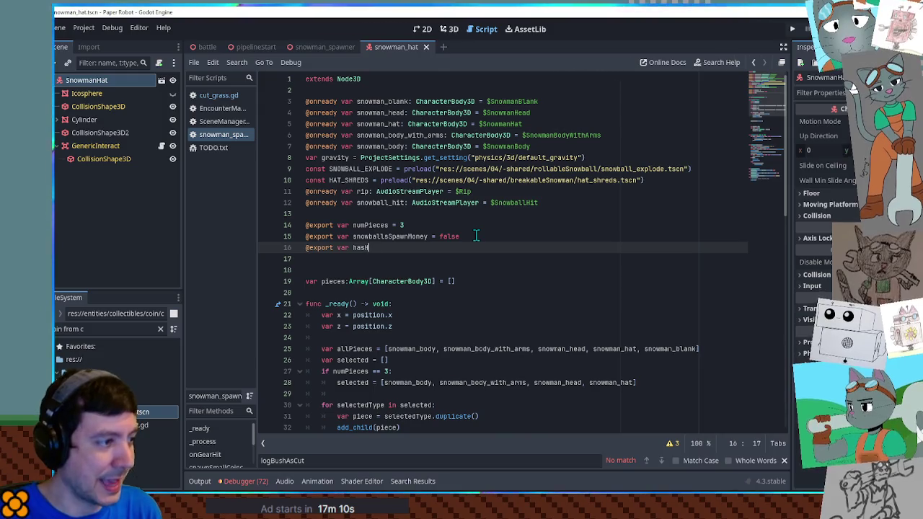
text(at = true)
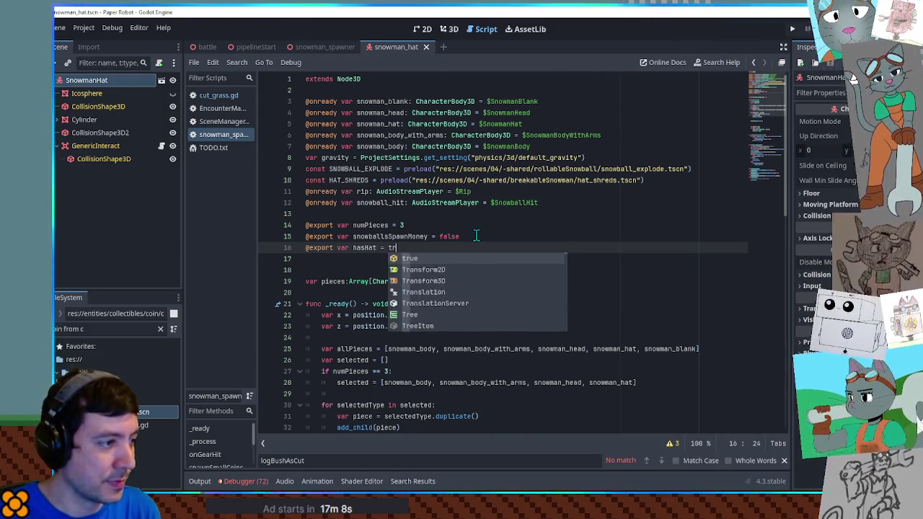
scroll(551, 234, down, 5)
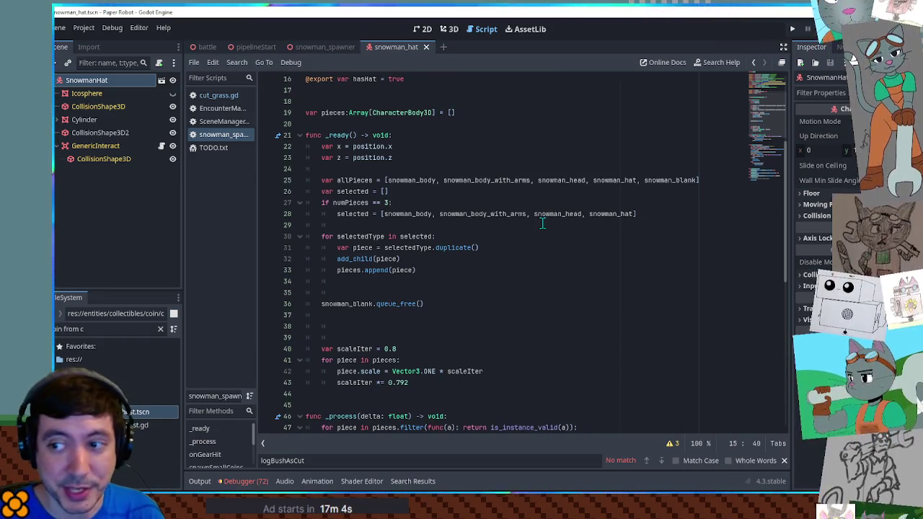
scroll(444, 226, up, 2)
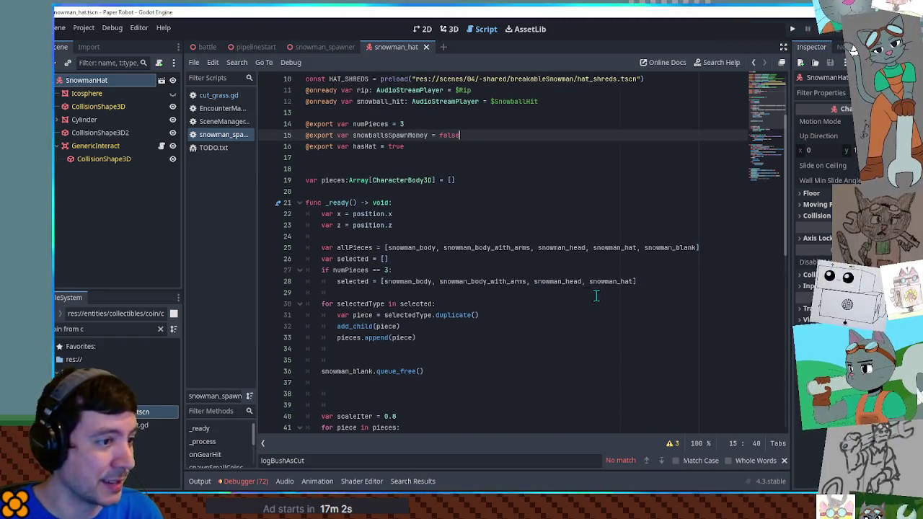
Delete snowman_hat from the three-piece selected list
double_click(609, 283)
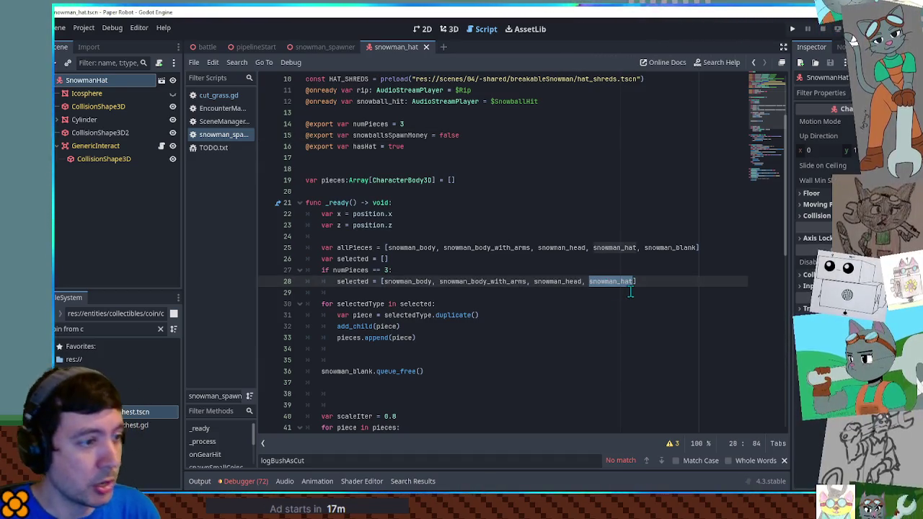
key(BackSpace)
key(BackSpace)
key(BackSpace)
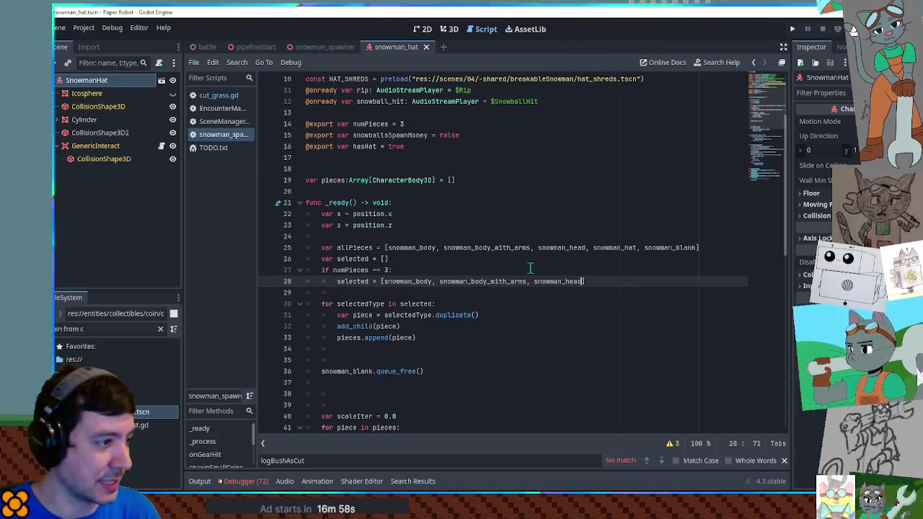
scroll(534, 272, down, 2)
double_click(355, 214)
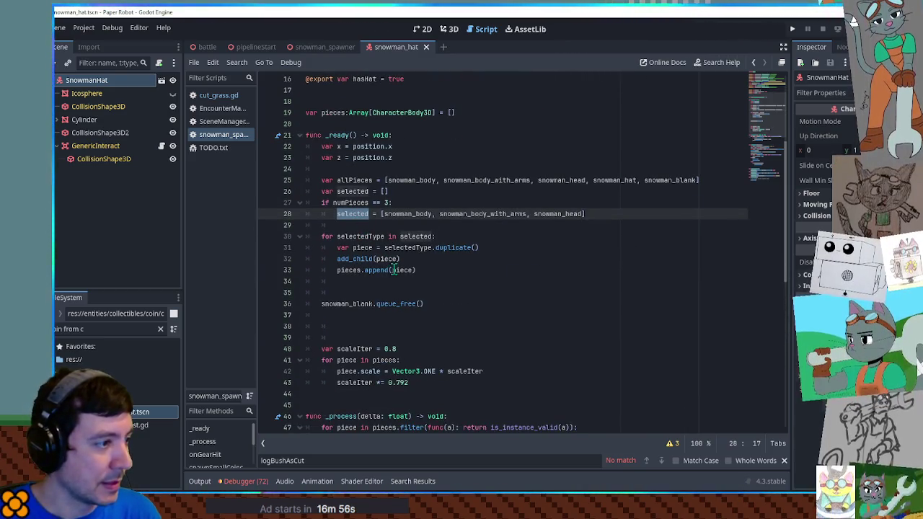
click(424, 271)
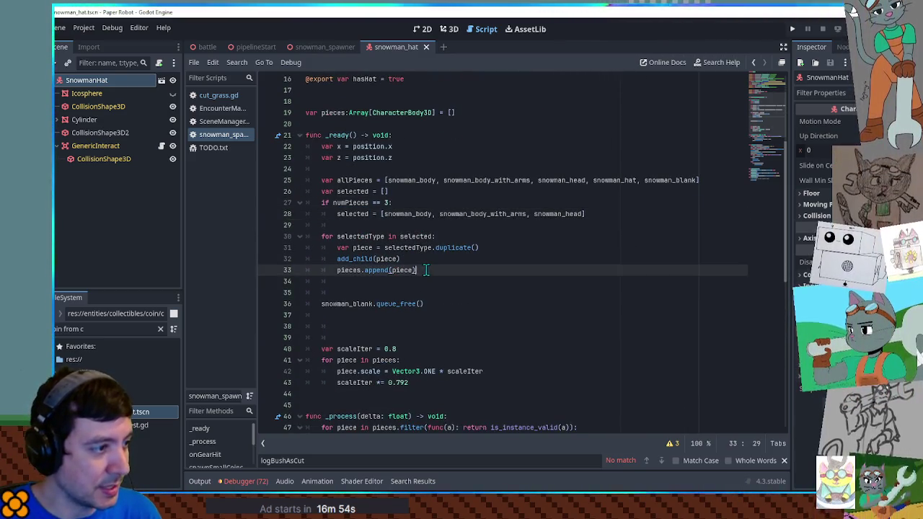
click(402, 279)
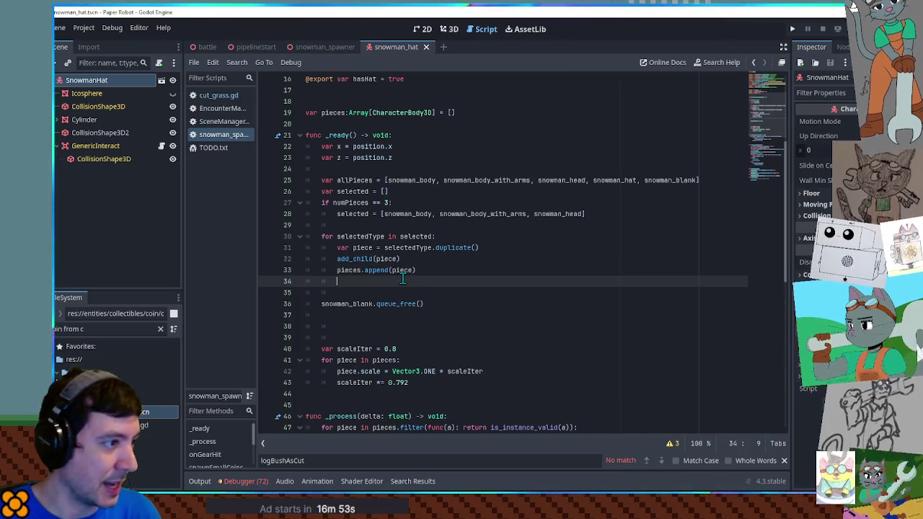
Delete snowman_hat from the allPieces list
double_click(609, 181)
key(BackSpace)
key(BackSpace)
key(BackSpace)
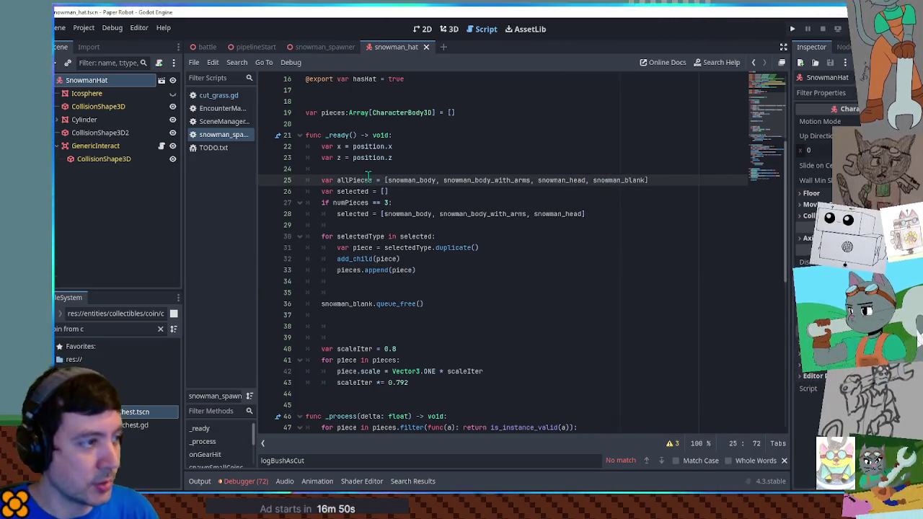
click(624, 180)
drag(648, 180, 388, 180)
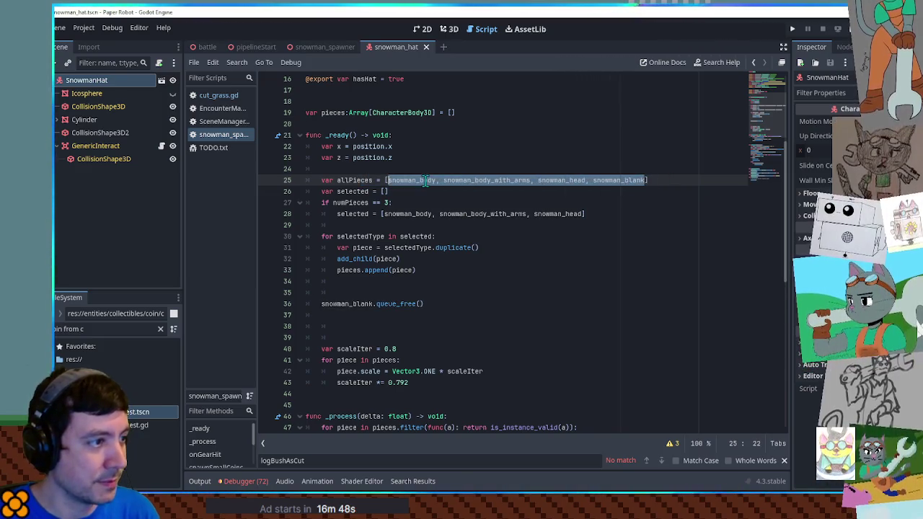
drag(337, 271, 450, 276)
click(450, 275)
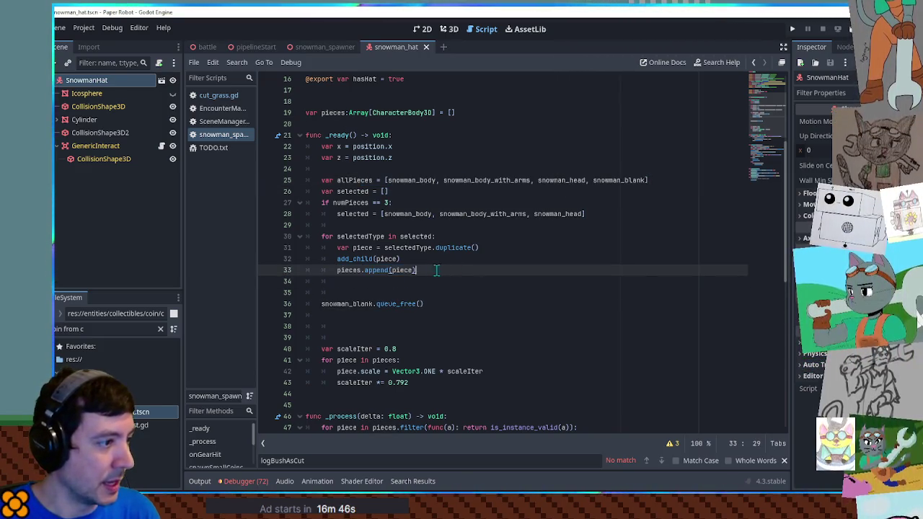
double_click(428, 248)
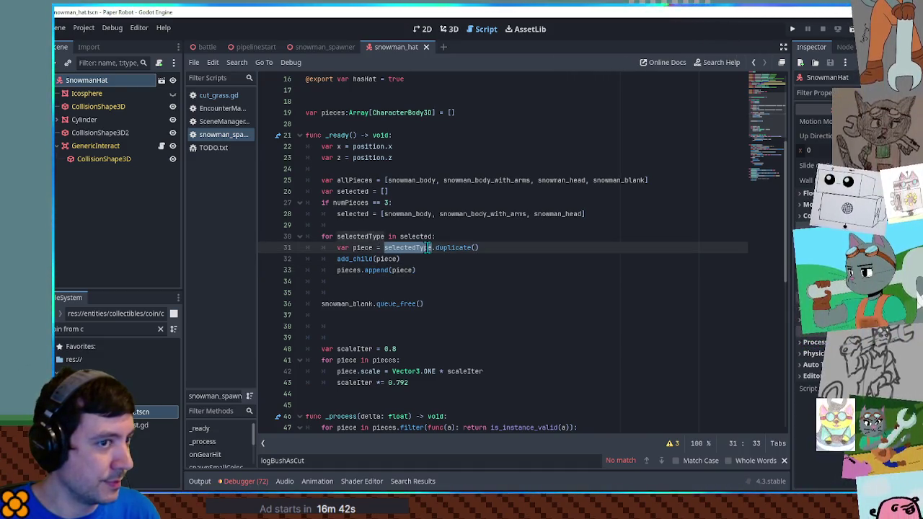
click(393, 180)
drag(393, 180, 622, 180)
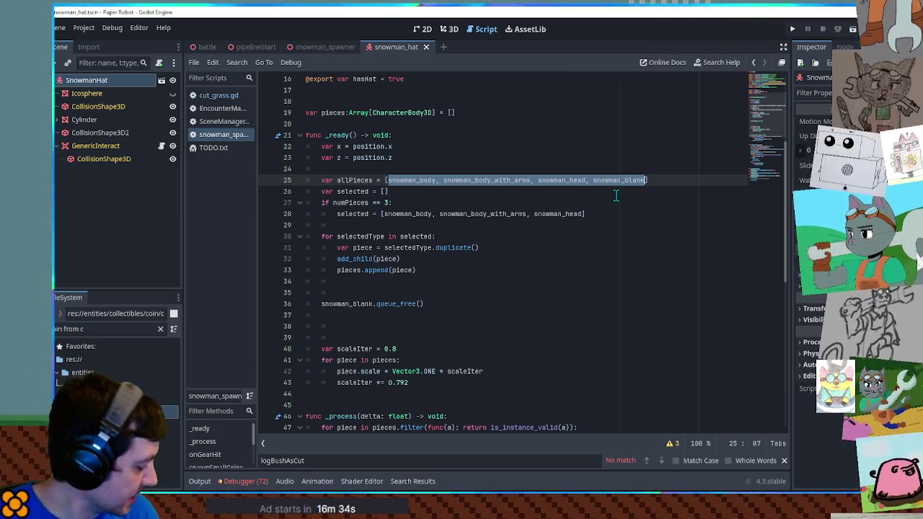
click(374, 281)
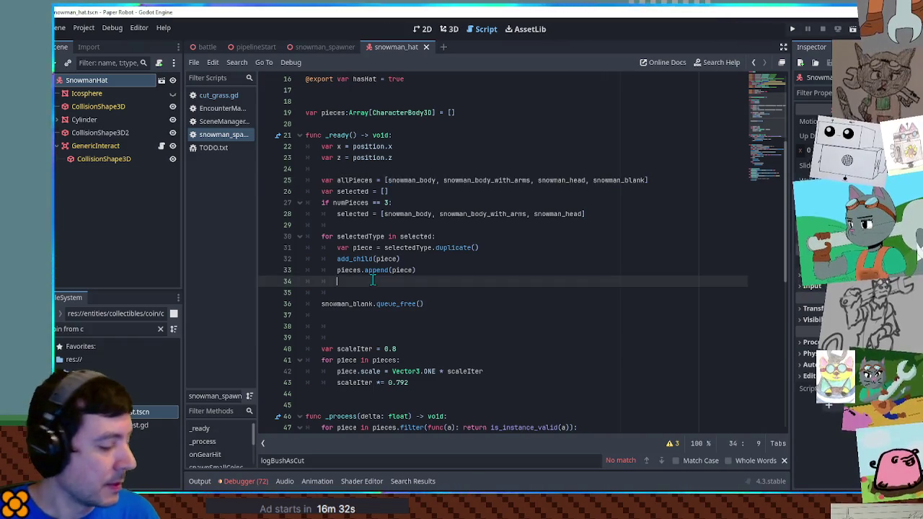
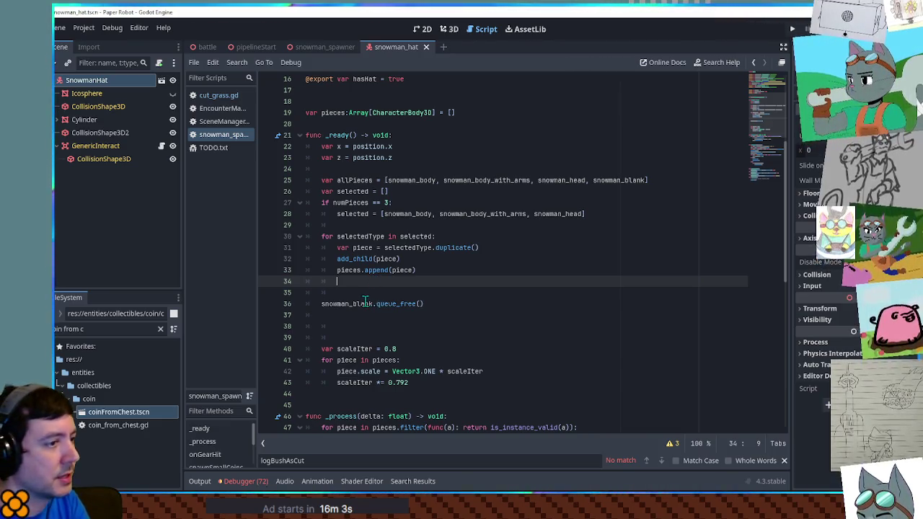
Add a 'for piece in allPieces:' loop that calls piece.queue_free() on each template piece
key(Return)
key(BackSpace)
text(or piece in allP)
key(Return)
text(:)
key(Return)
key(Delete)
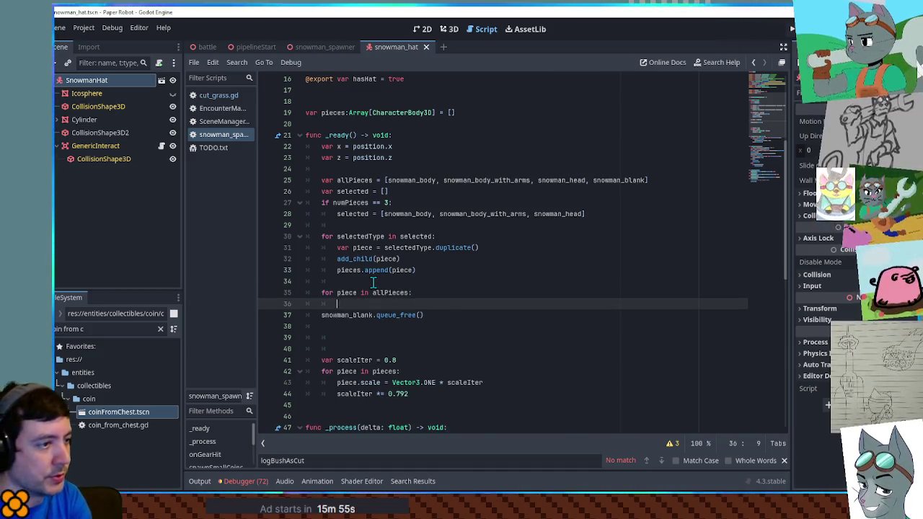
key(Delete)
key(Delete)
key(ctrl+shift+Right)
text(piece.queue_free()
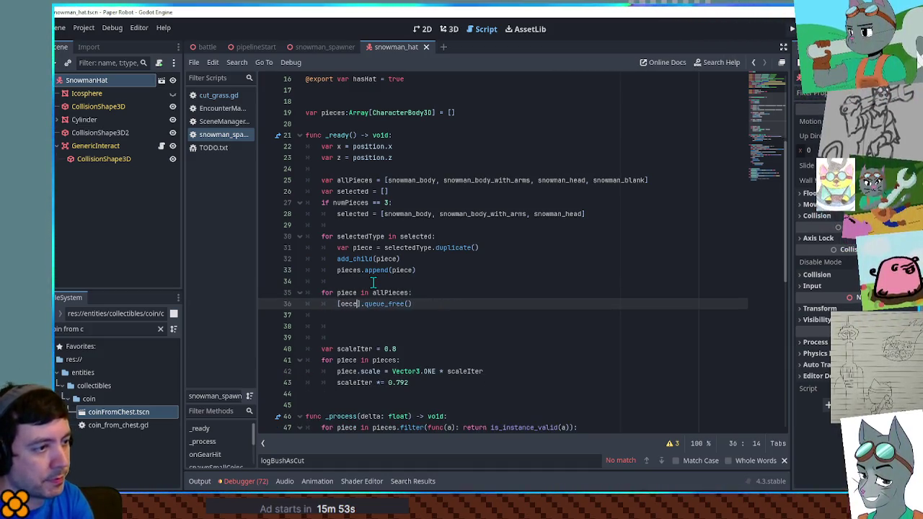
key(Up)
key(End)
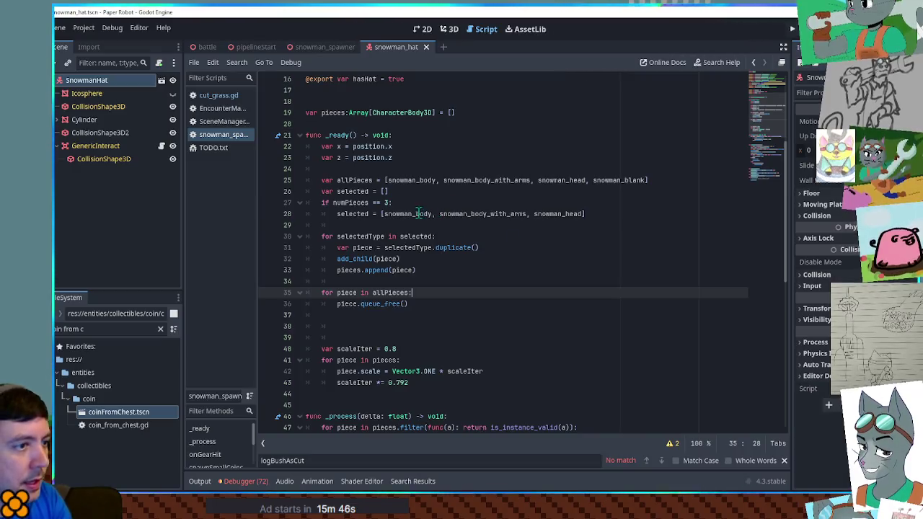
Add two more snowman_body entries to the three-piece pattern and close the snowman_hat scene
double_click(419, 214)
click(439, 214)
text(, snowman_body, snowman_body)
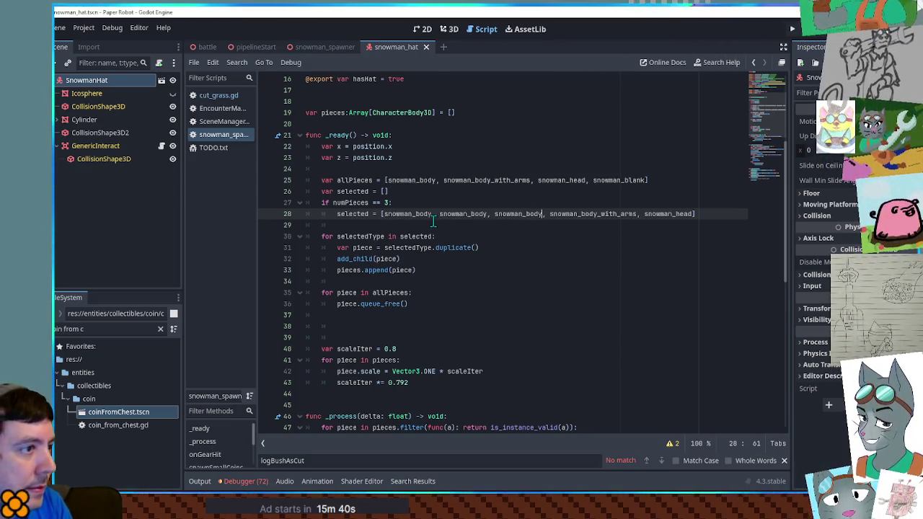
scroll(433, 221, up, 1)
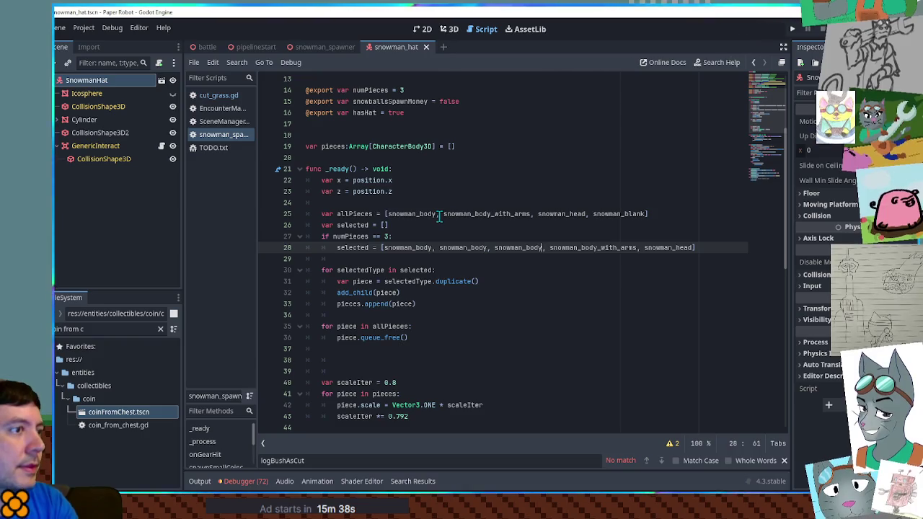
middle_click(390, 48)
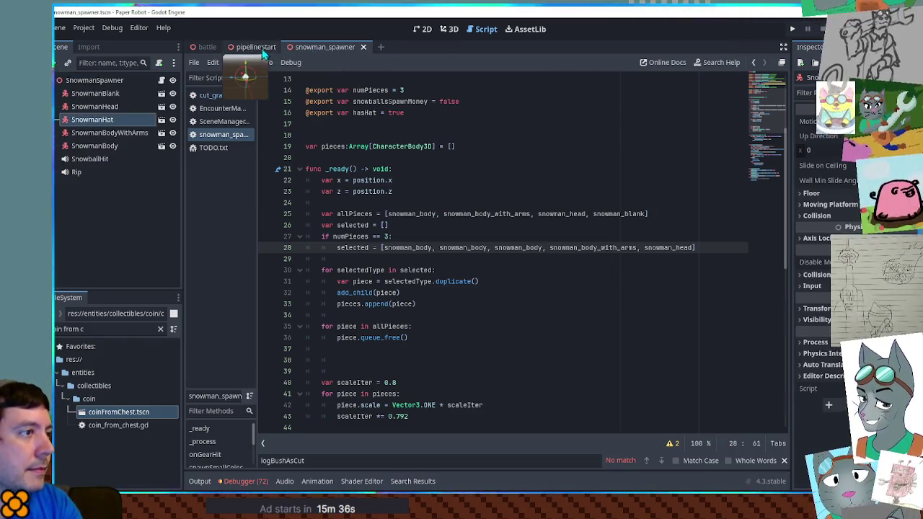
Play the pipelineStart scene, walk the robot to the tall stacked snowman, then quit the game
click(262, 52)
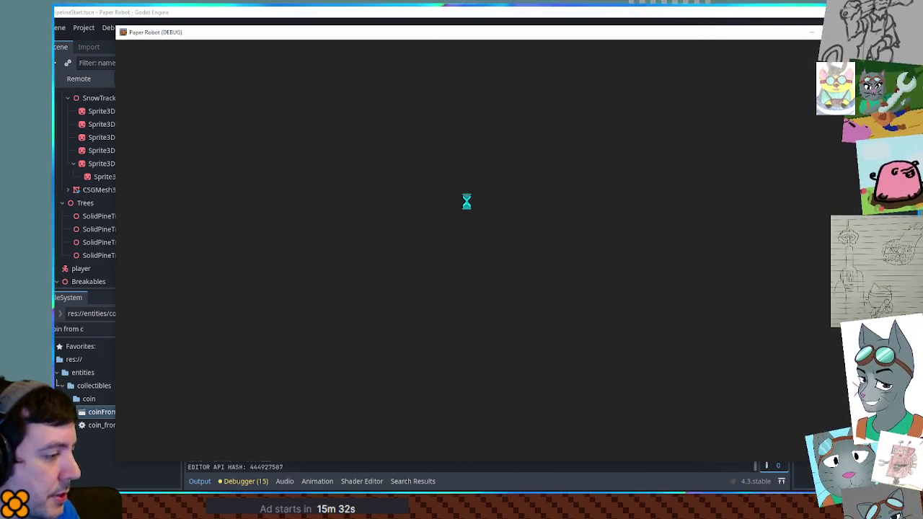
key(d)
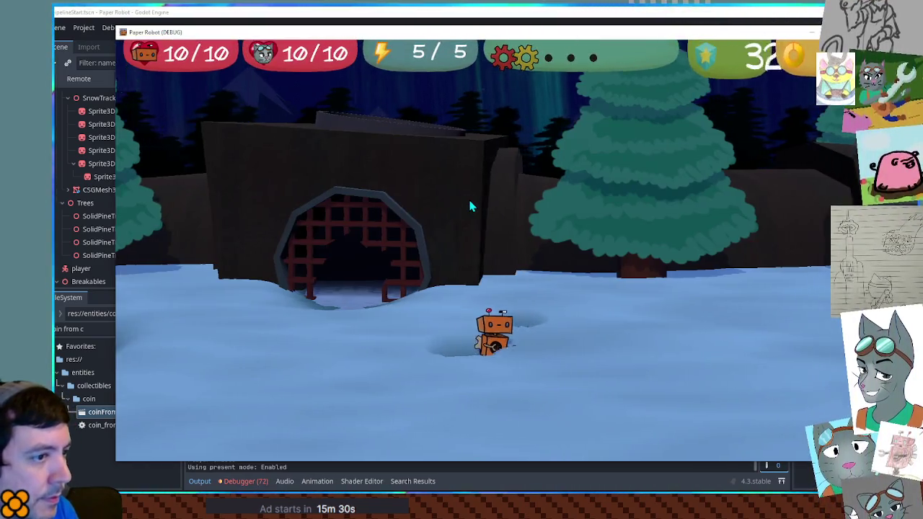
key(d)
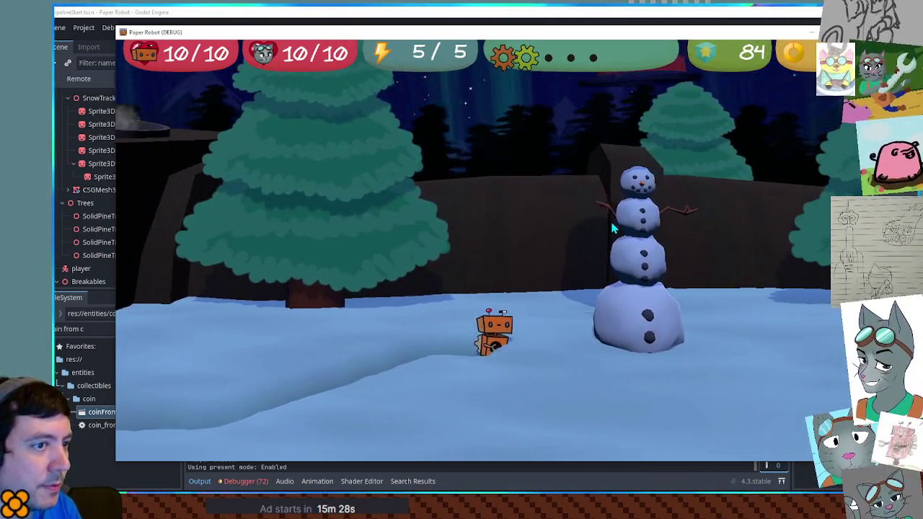
key(a)
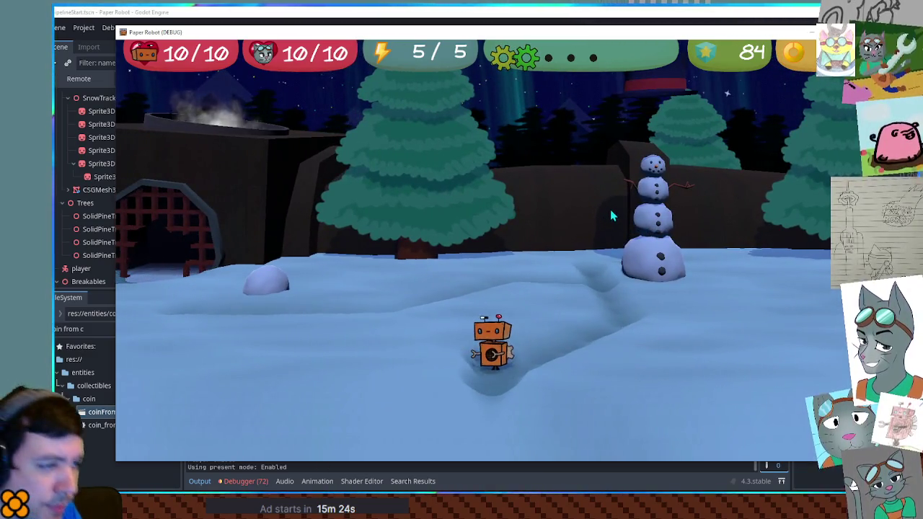
key(w)
key(s)
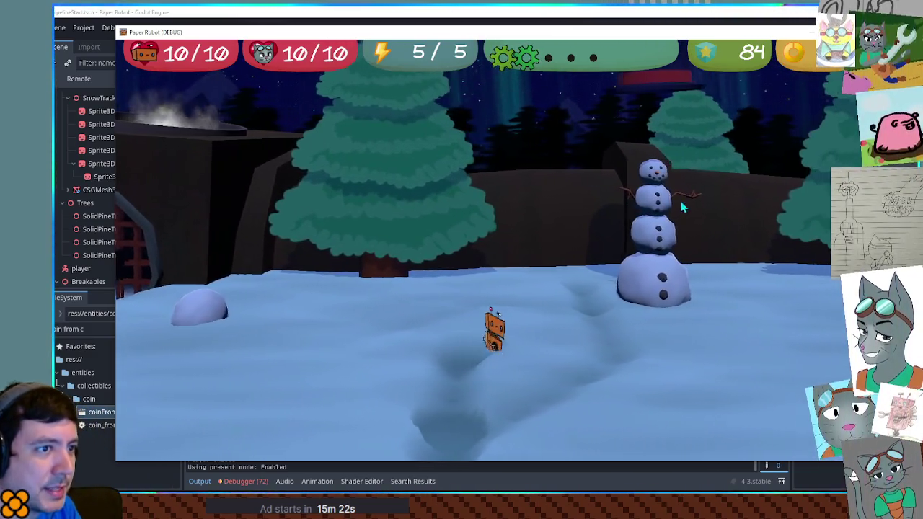
key(F8)
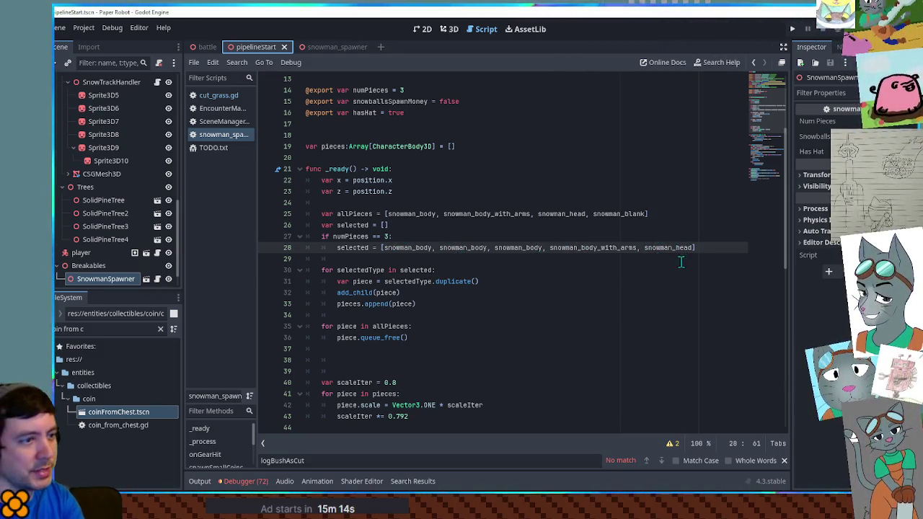
Append '|| true' to the numPieces == 3 condition so the pattern always applies
double_click(356, 249)
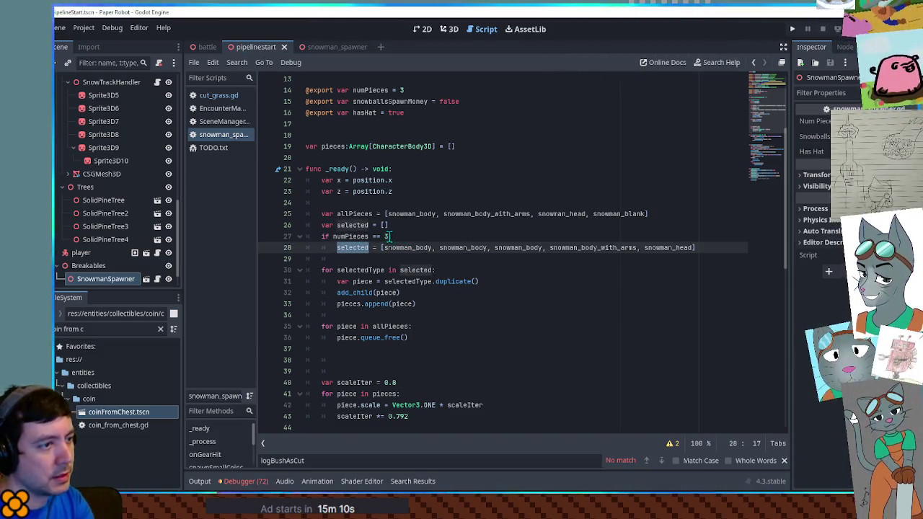
click(387, 236)
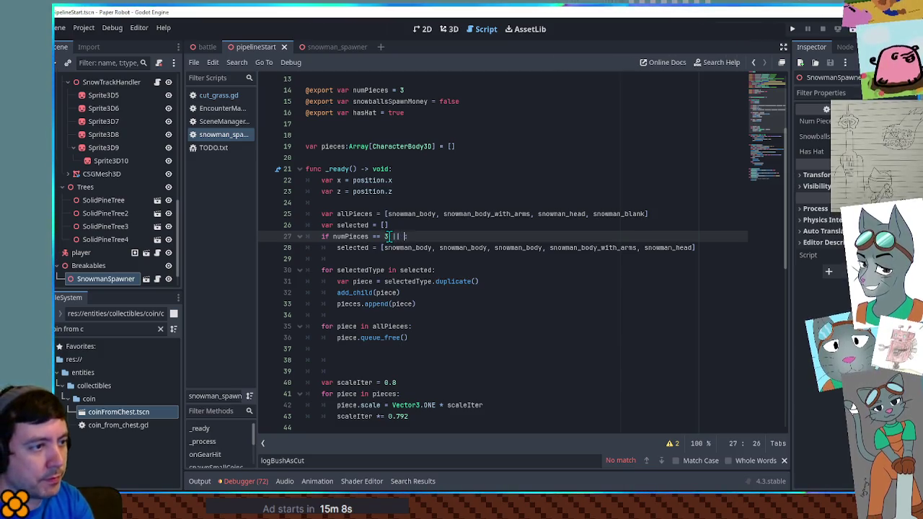
text(true:)
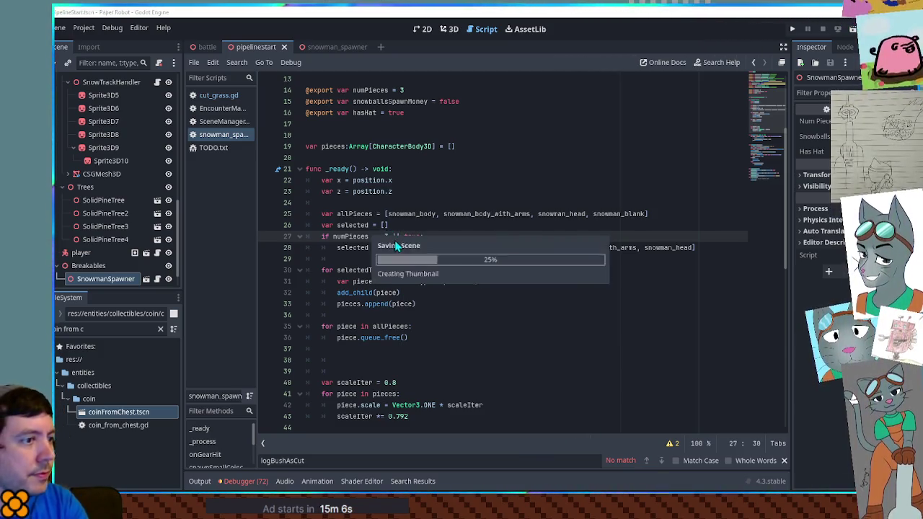
Save and run the scene, walking the robot right to view the snowman, then leave the game
key(F6)
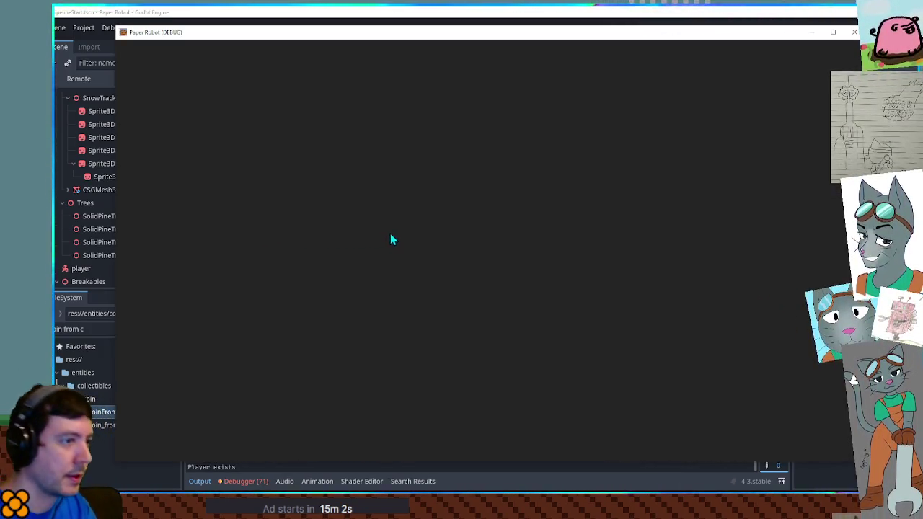
key(d)
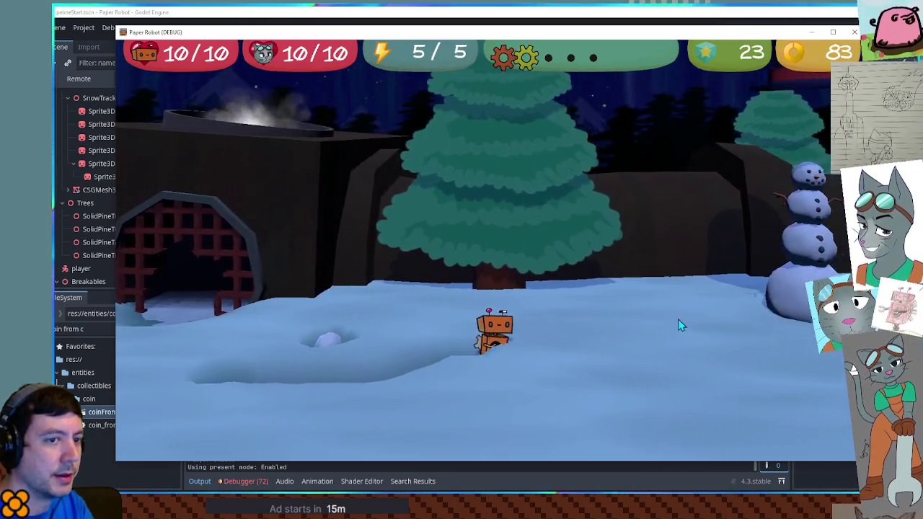
key(d)
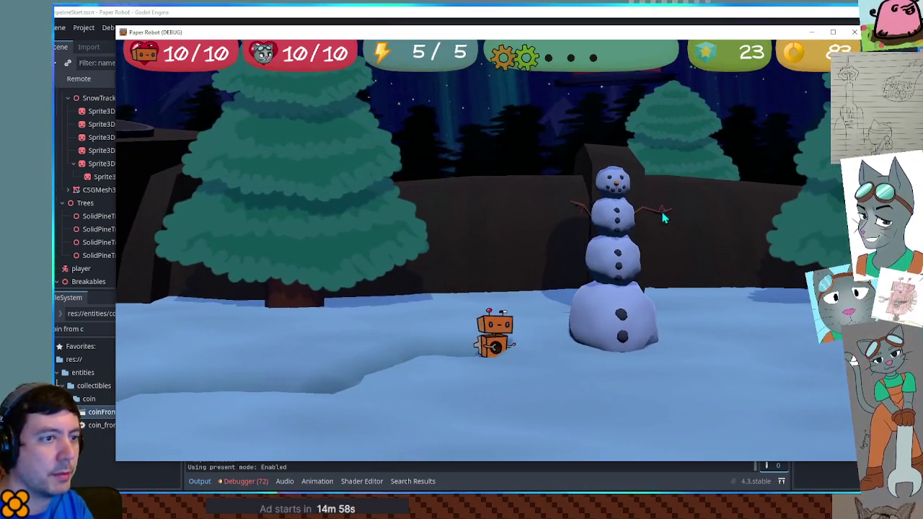
key(alt+Tab)
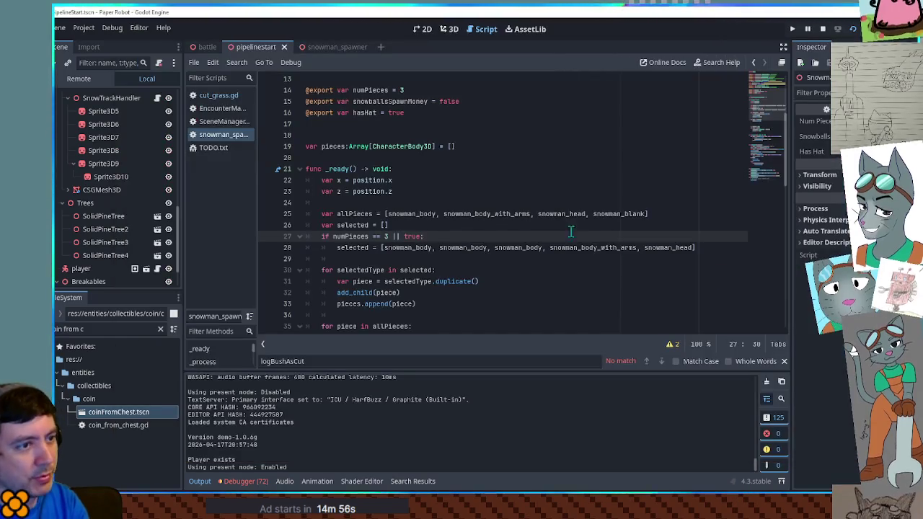
Add print(selectedType) after pieces.append(piece) and save the script
double_click(511, 247)
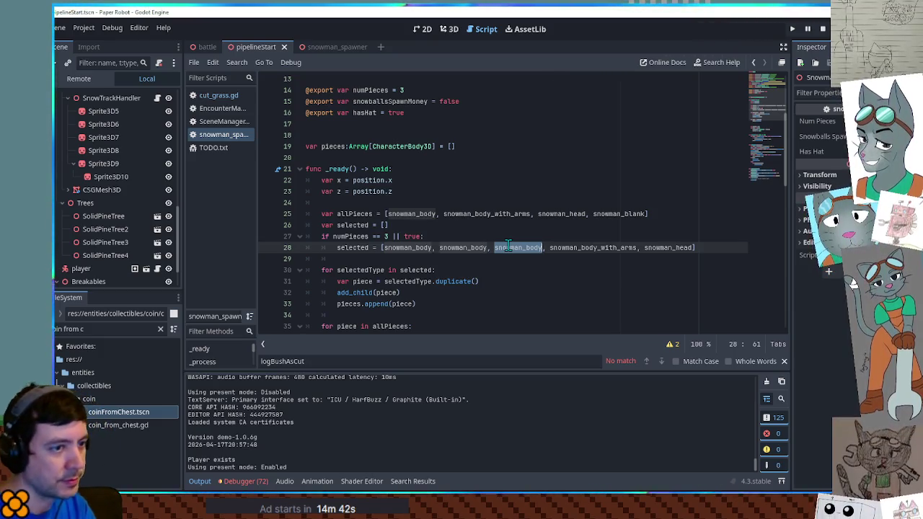
scroll(509, 245, down, 3)
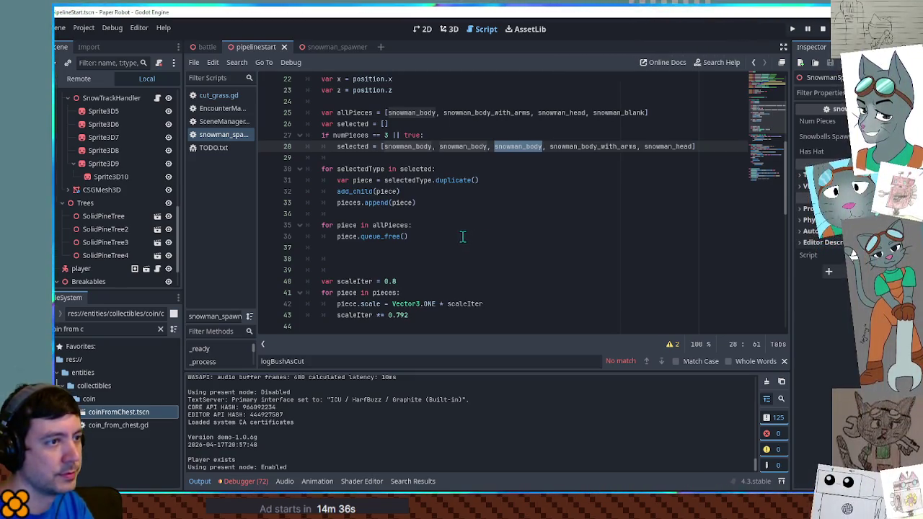
double_click(353, 146)
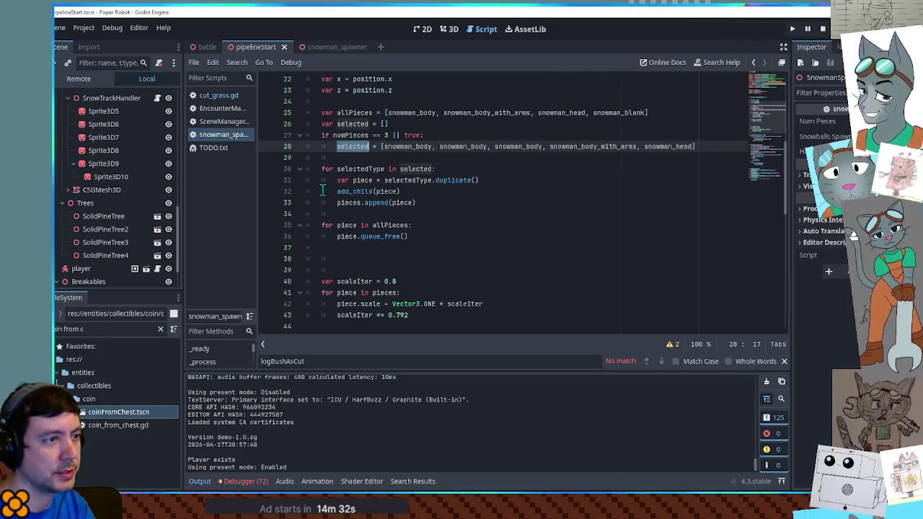
double_click(397, 180)
double_click(363, 180)
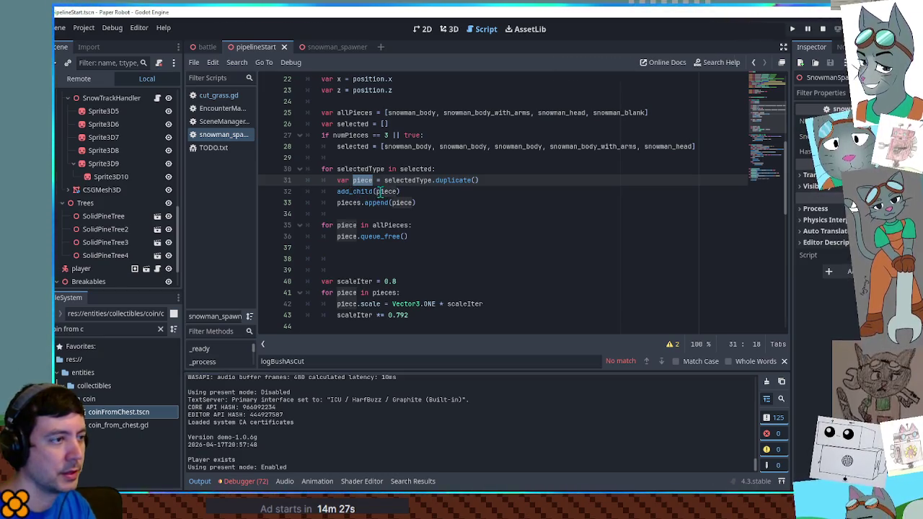
double_click(350, 203)
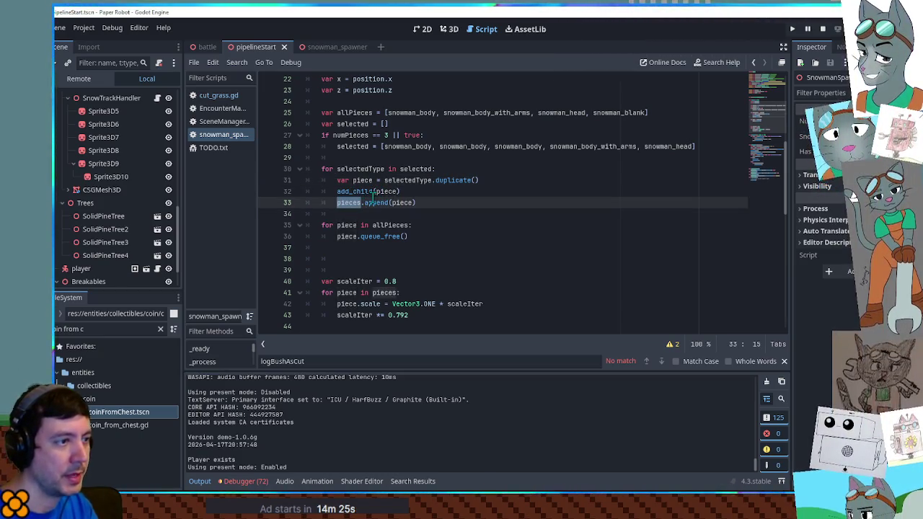
click(432, 204)
key(Return)
text(print)
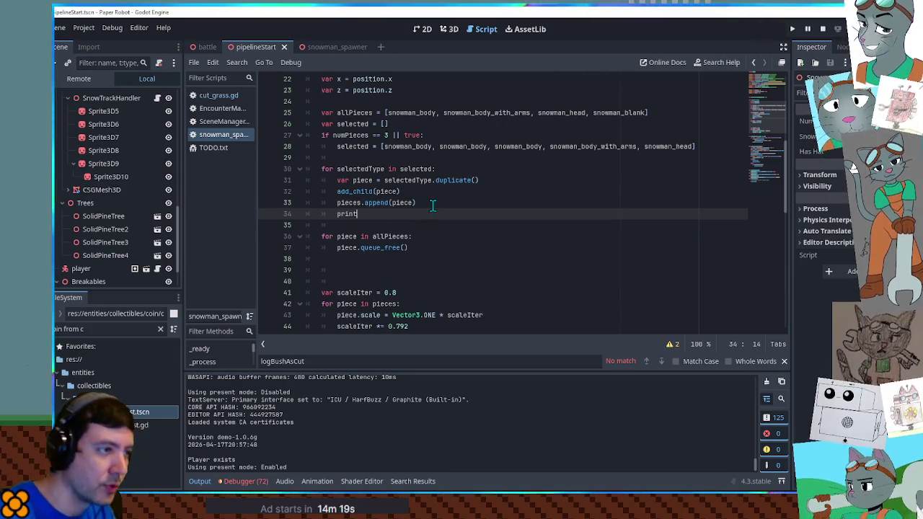
text((selected)
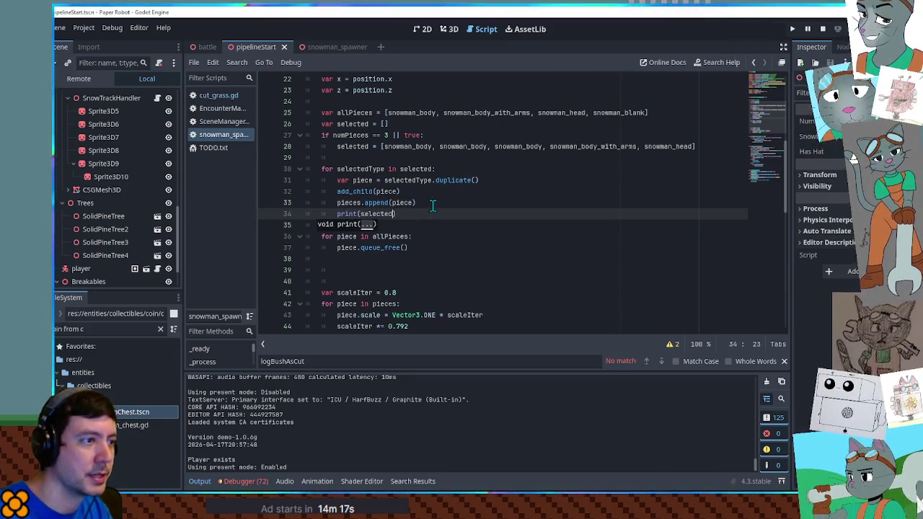
text(Type)
key(ctrl+s)
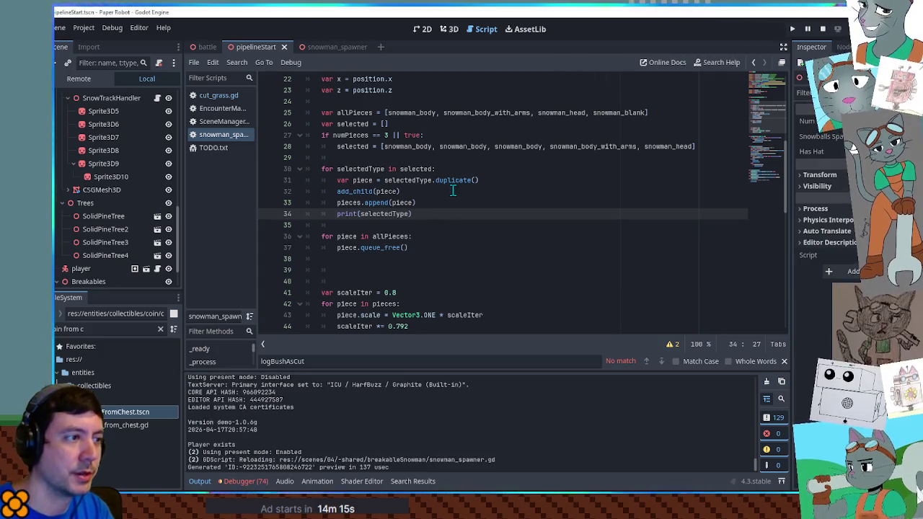
Run the scene to test the print, then quit the game
key(F6)
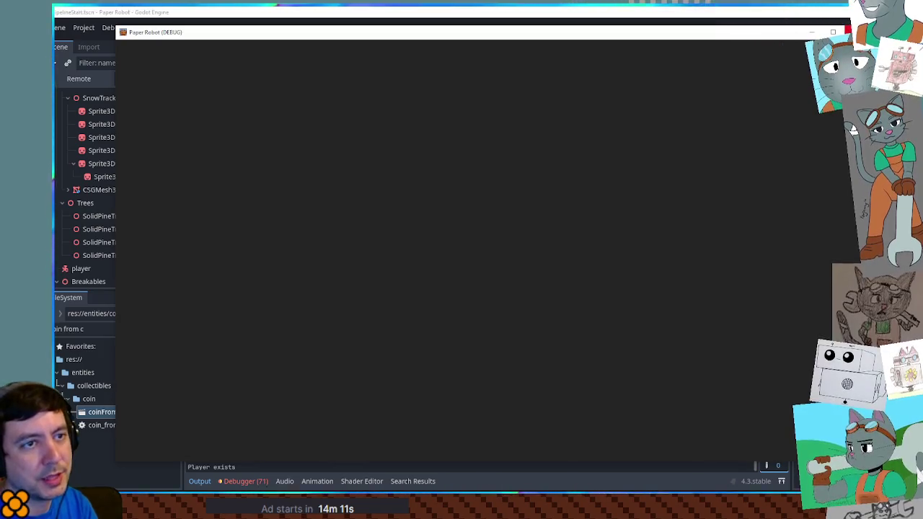
click(847, 31)
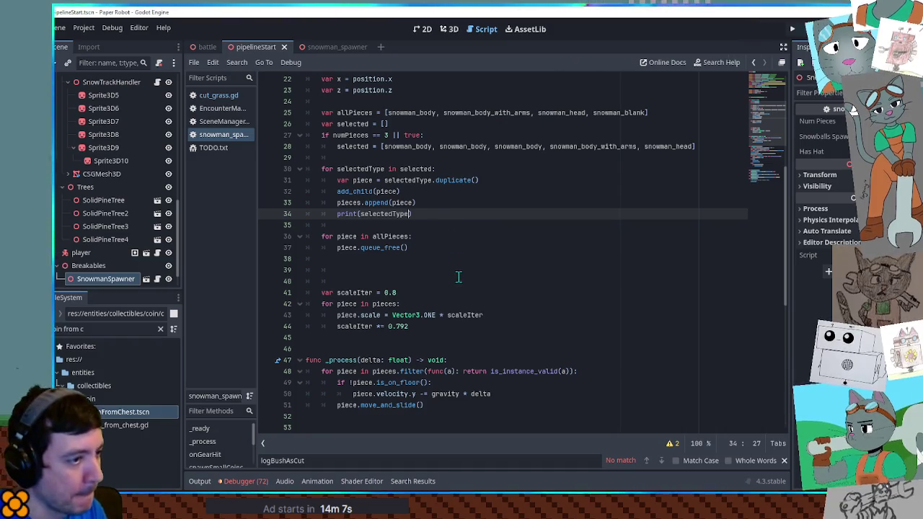
click(406, 293)
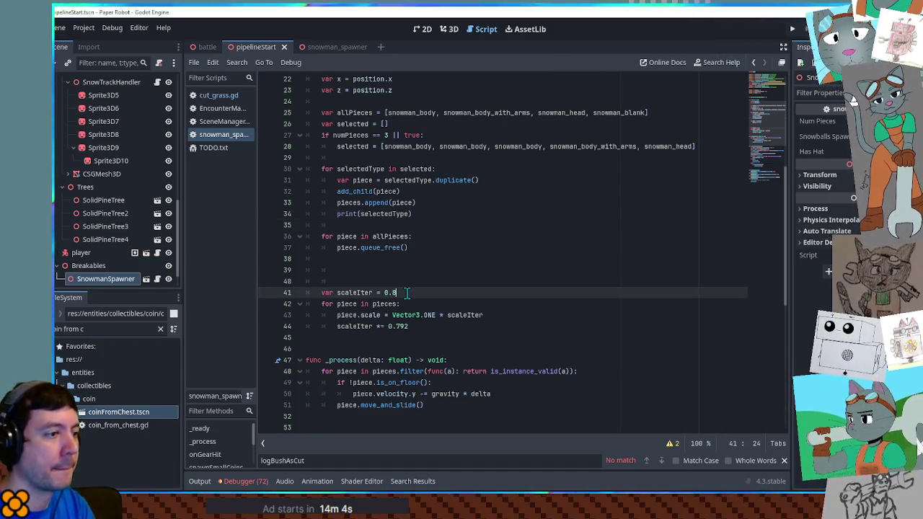
Declare var yIter = 0.0 and add yIter += piece.scale / 2.0 before the scale assignment in the loop
key(Return)
text(var yIter = )
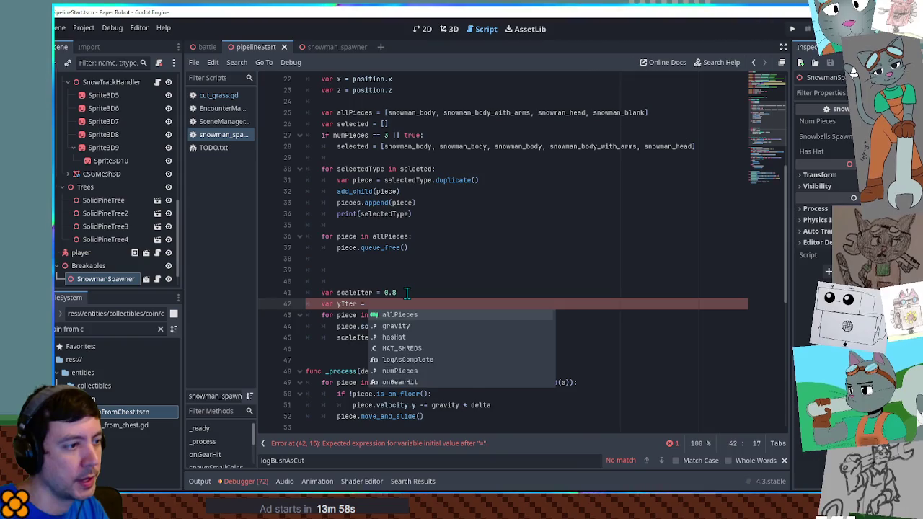
text(0.0)
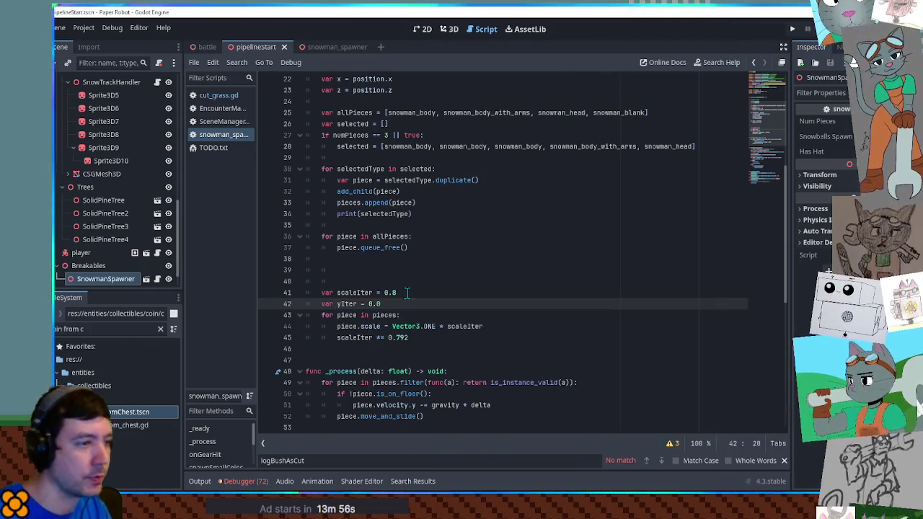
double_click(346, 304)
key(ctrl+c)
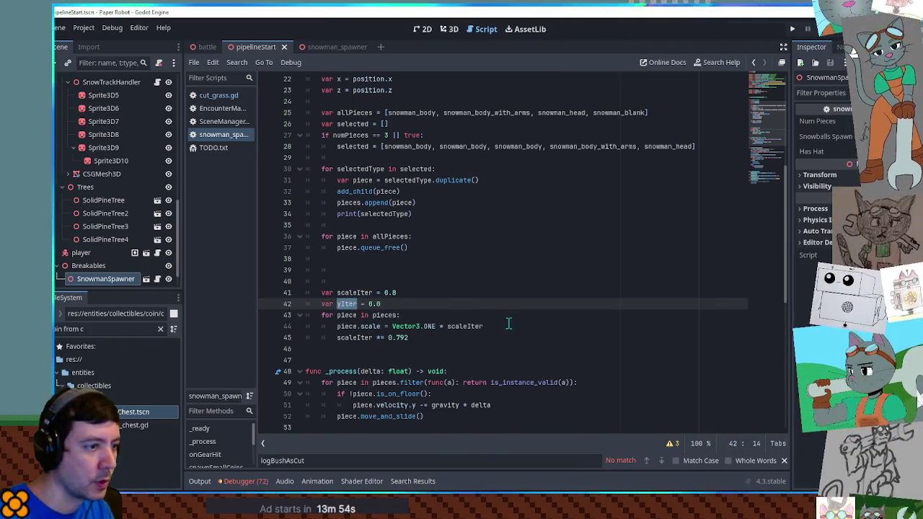
click(508, 326)
key(Return)
key(ctrl+v)
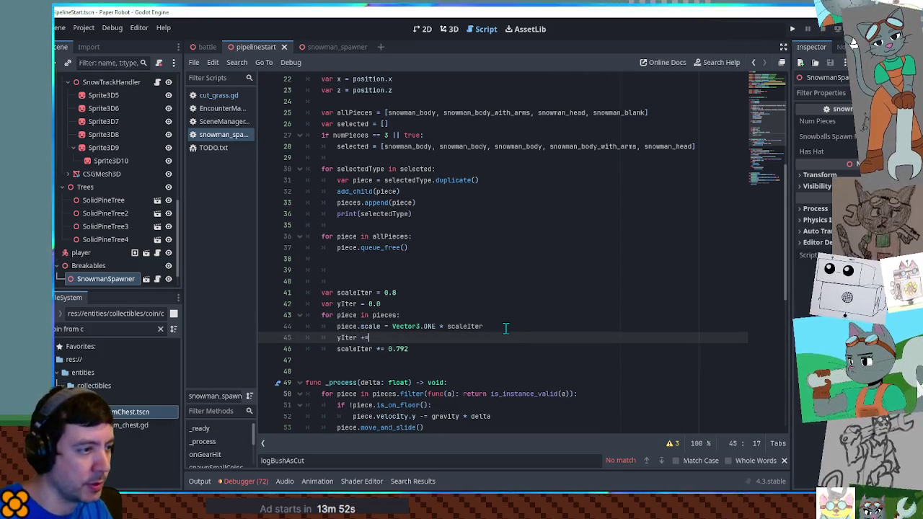
text( piece.scal)
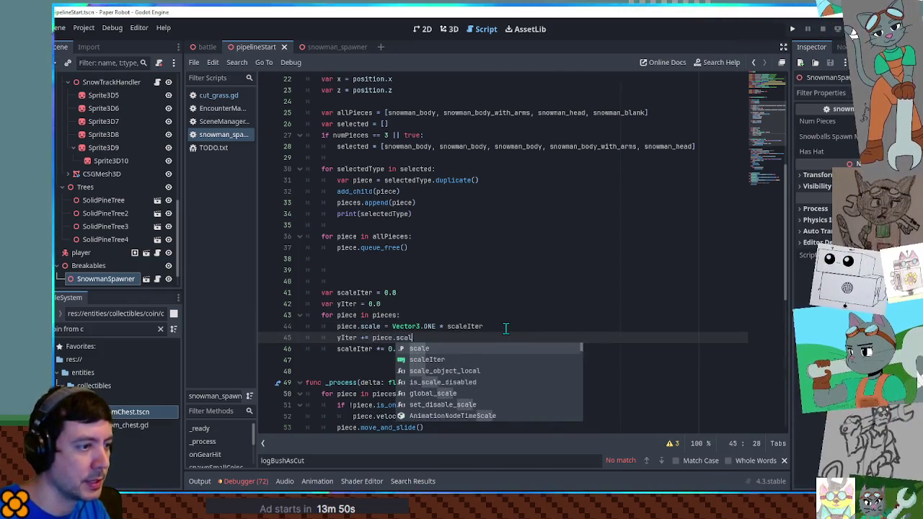
text(e)
key(shift+Home)
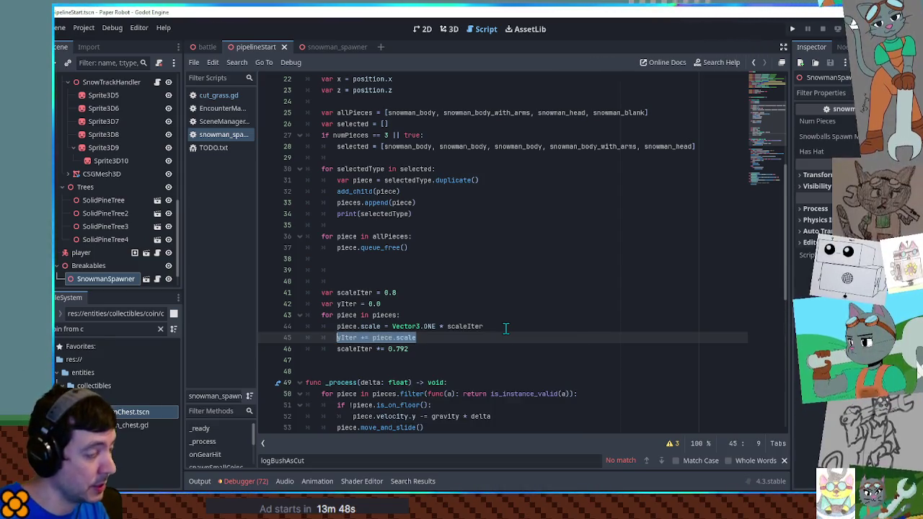
key(ctrl+x)
key(Up)
key(Up)
key(End)
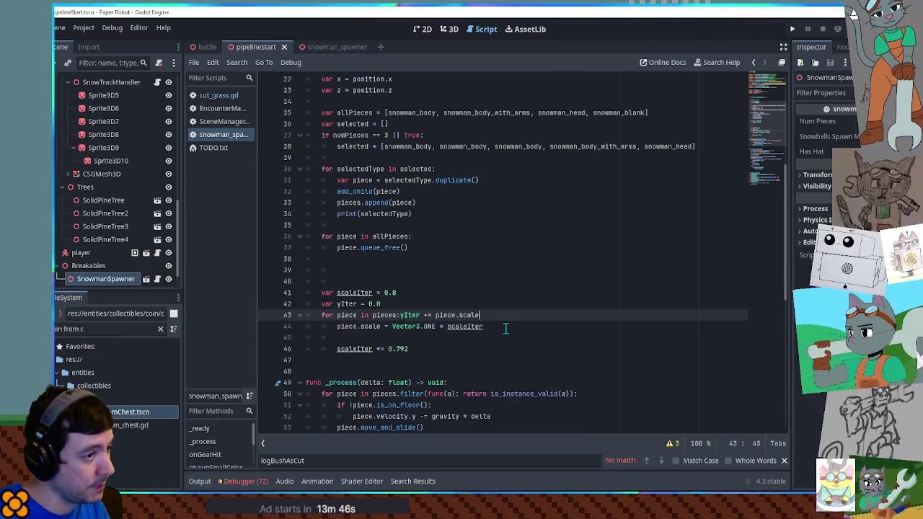
key(Return)
key(ctrl+v)
Set piece.position.y = yIter for each piece
key(Down)
key(Down)
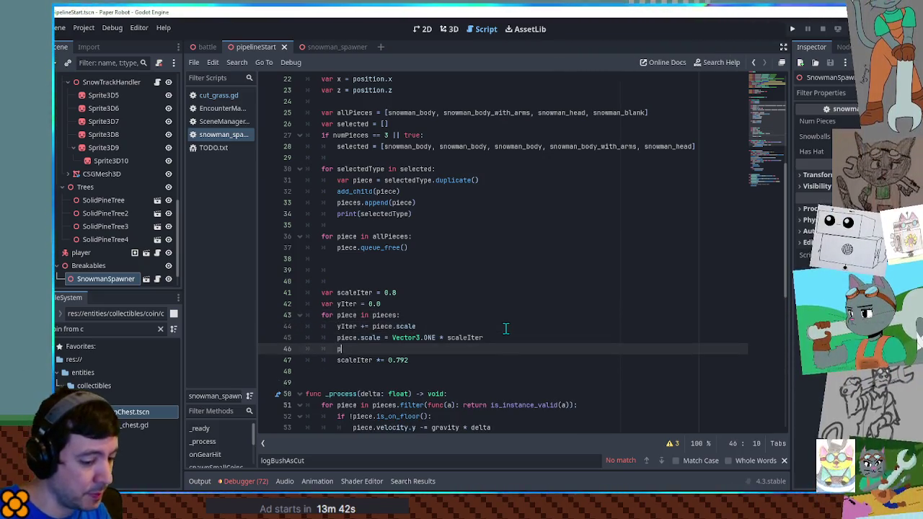
text(.y = )
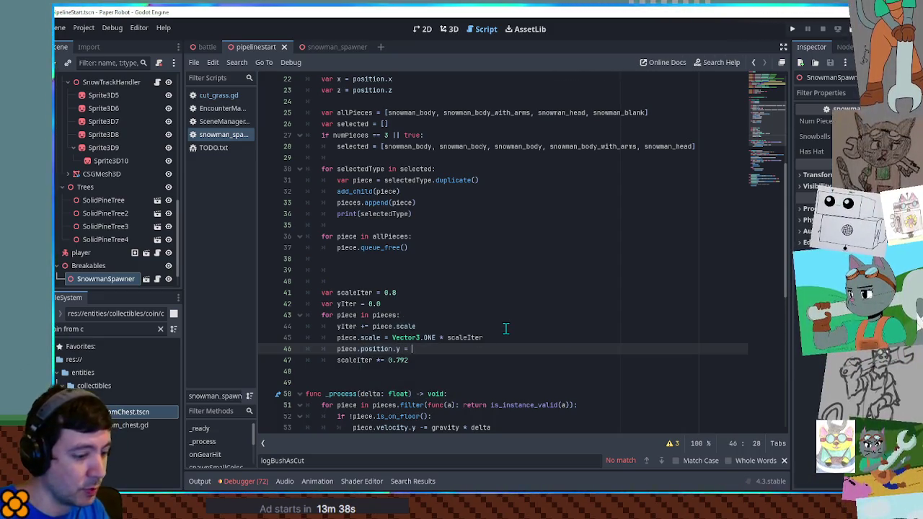
text(yIter)
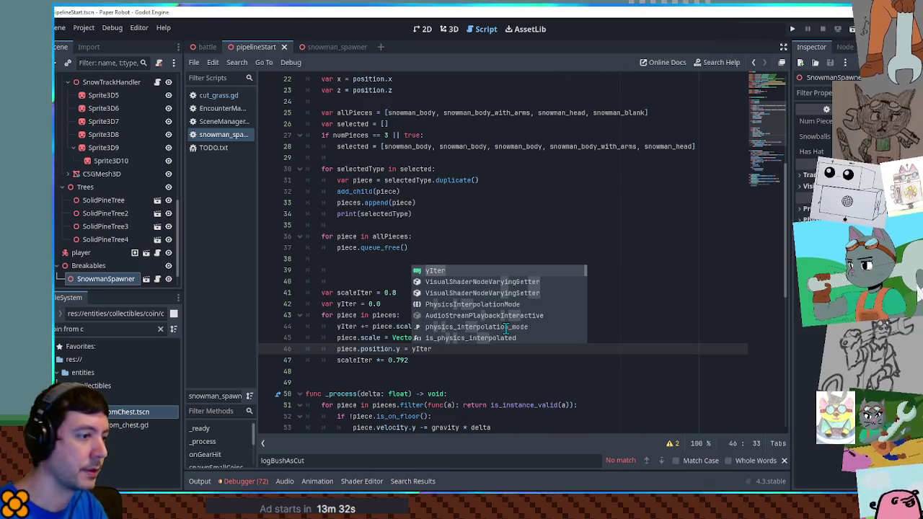
key(Escape)
key(Return)
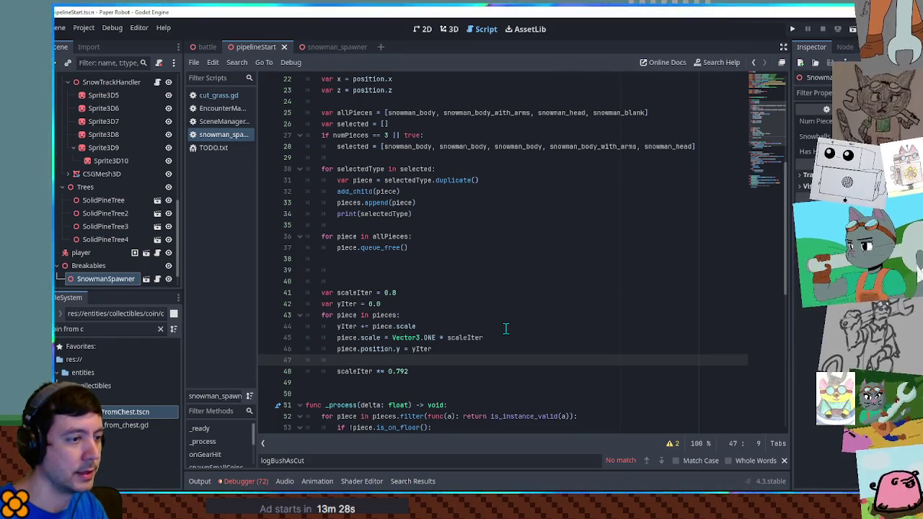
Add a second yIter += piece.scale / 2.0 line after the position assignment
double_click(467, 339)
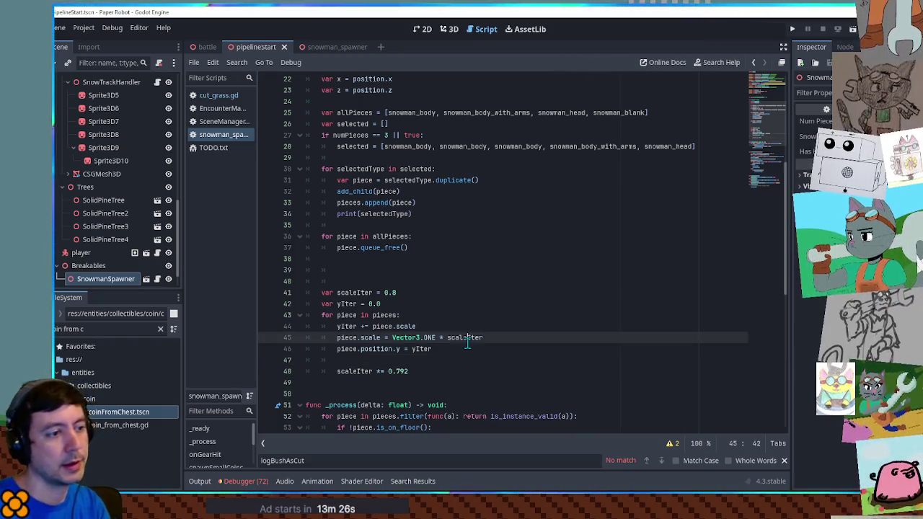
click(432, 326)
text(/ 2.0)
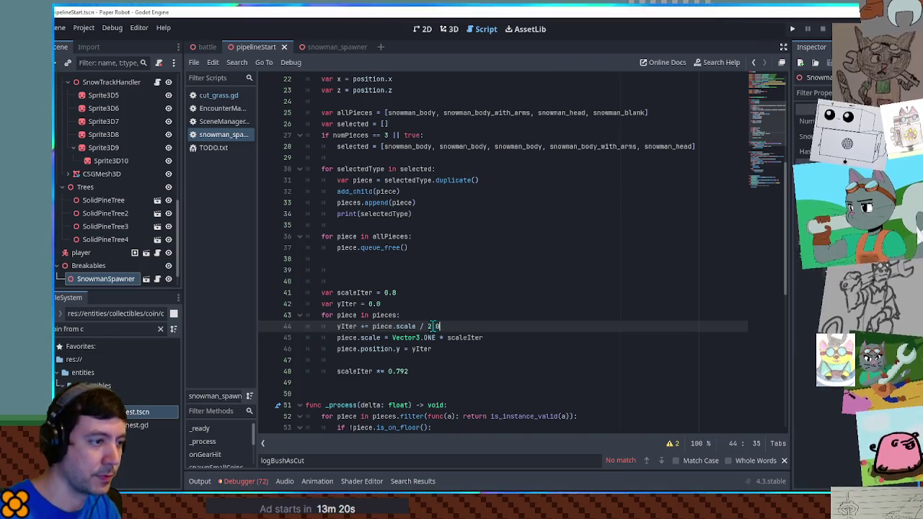
drag(438, 326, 449, 315)
key(ctrl+c)
click(447, 361)
key(BackSpace)
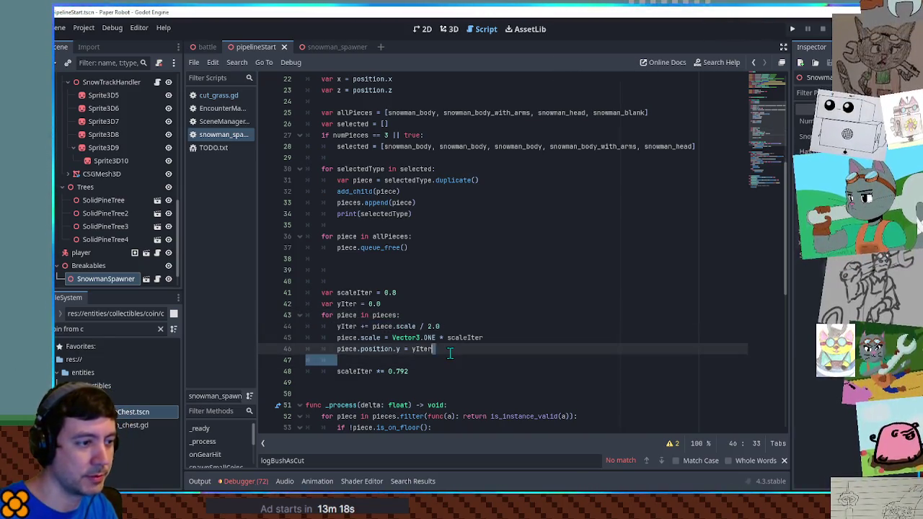
key(ctrl+v)
click(504, 337)
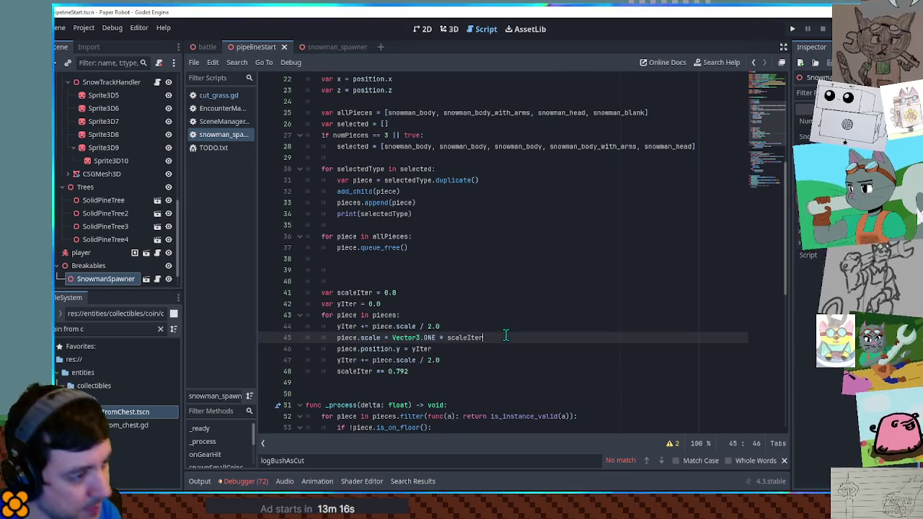
double_click(376, 360)
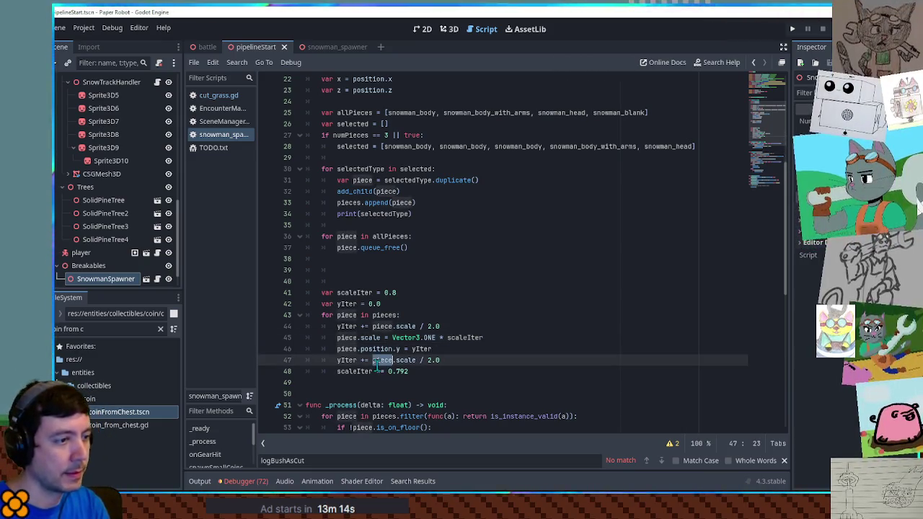
click(458, 369)
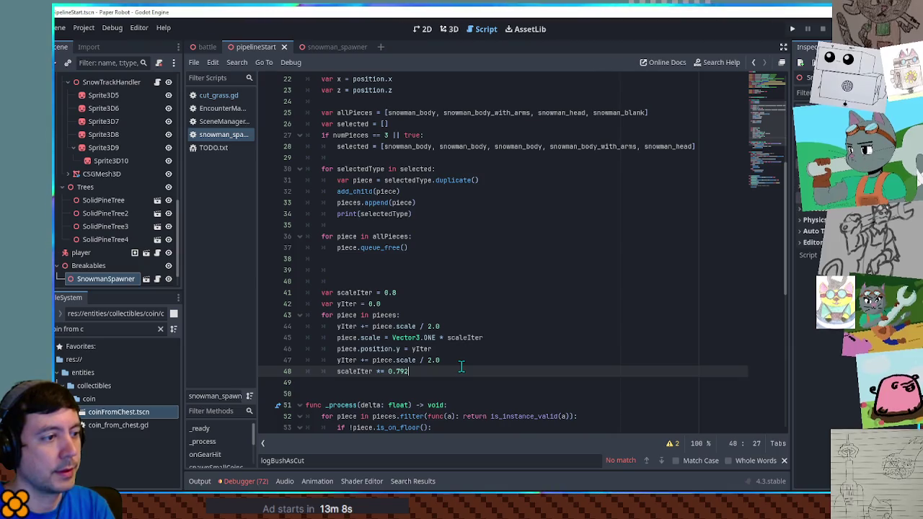
Run the game, then change piece.scale to piece.scale.y in the yIter lines to fix the Vector3 error
key(F5)
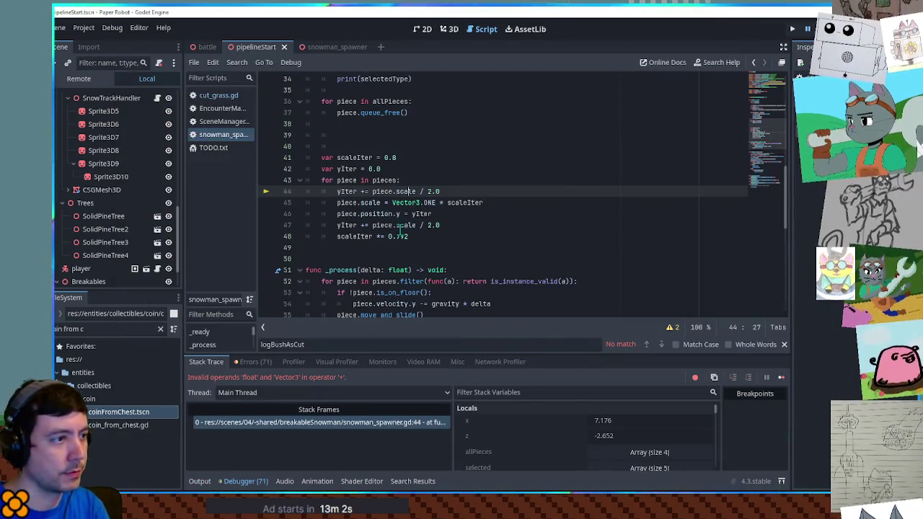
double_click(388, 191)
click(417, 191)
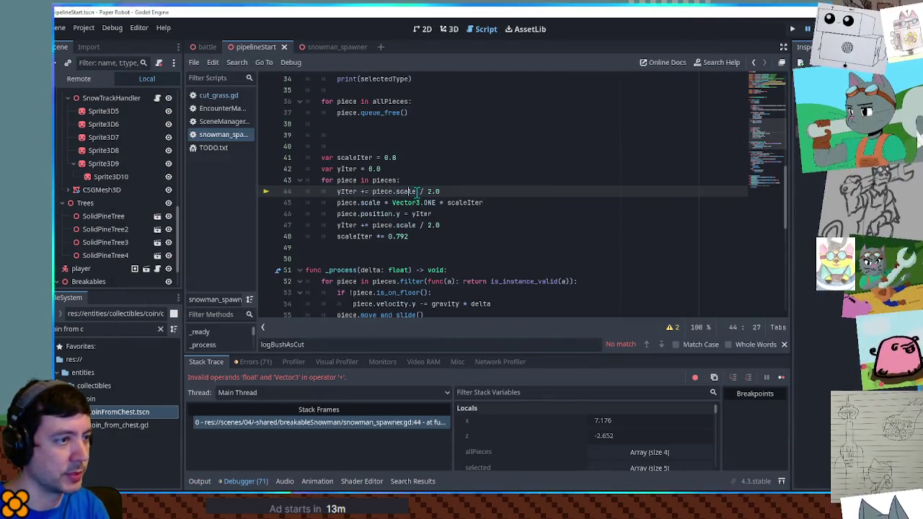
text(.y)
click(416, 223)
text(.y)
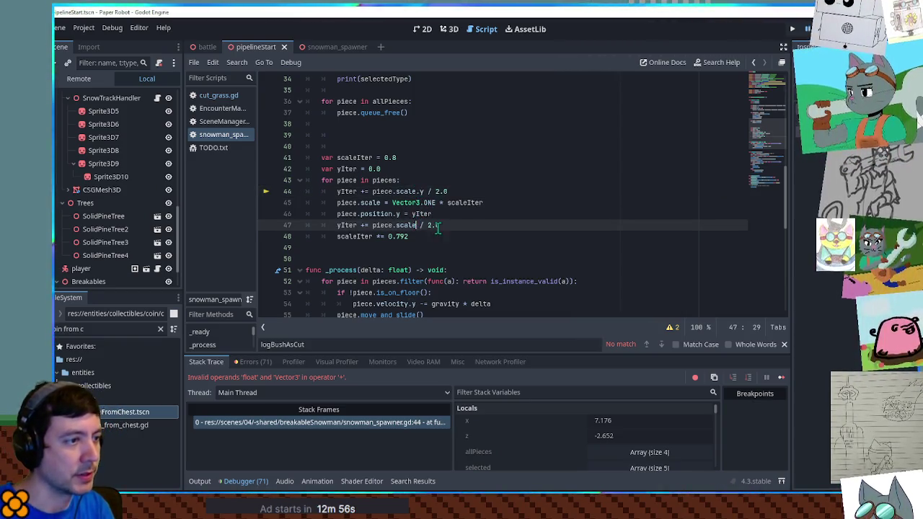
Rerun the game and walk the robot to the snowman to confirm the stacked column, then close it
key(F5)
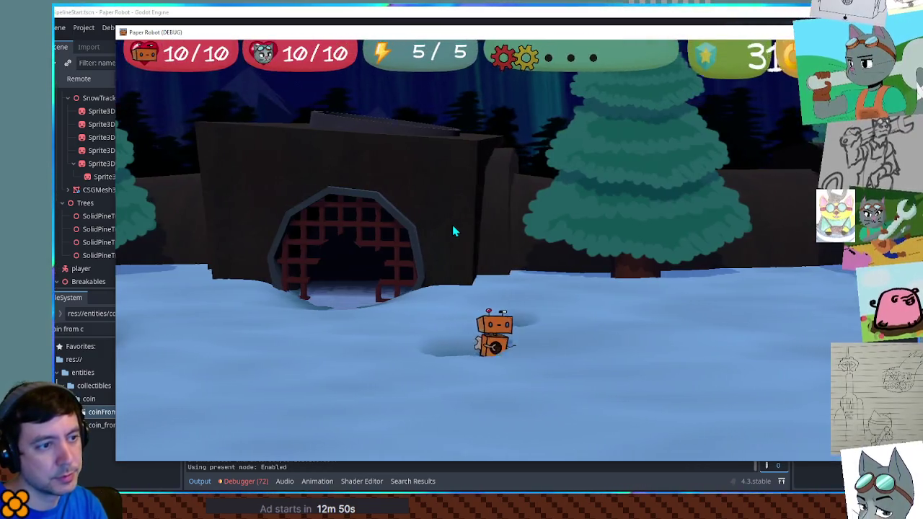
key(Left)
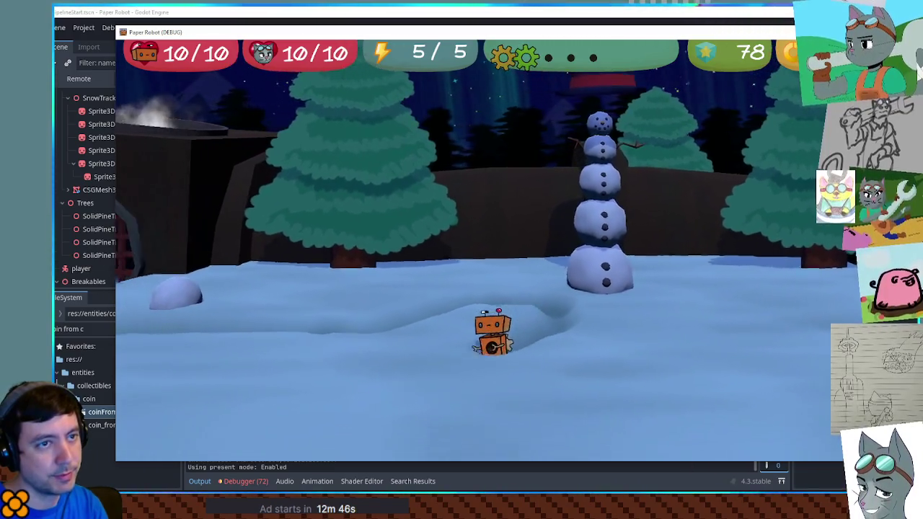
key(F8)
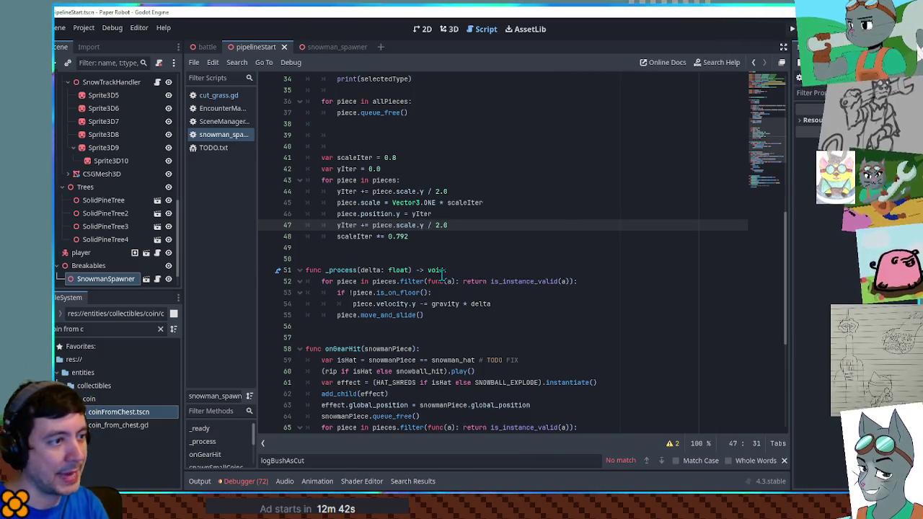
Remove the extra blank line and the print(selectedType) debug line
scroll(442, 271, up, 3)
click(385, 242)
key(BackSpace)
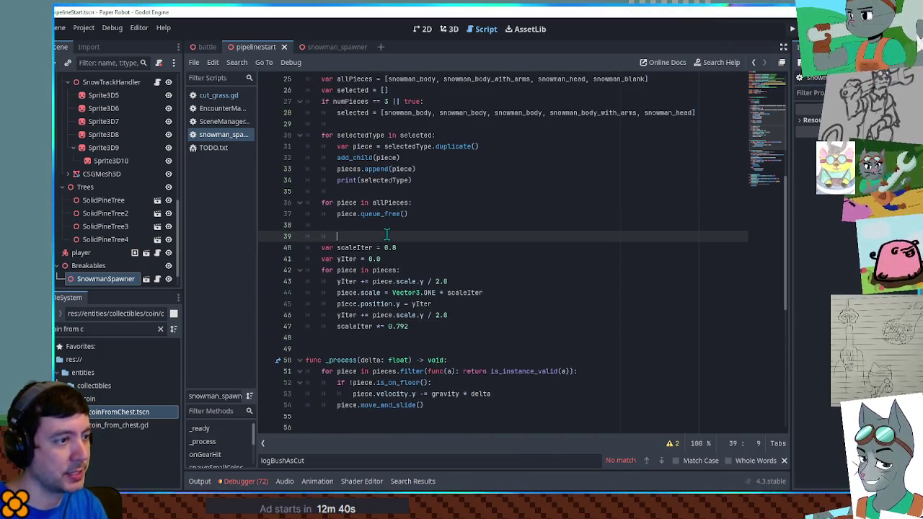
double_click(385, 269)
scroll(385, 270, up, 3)
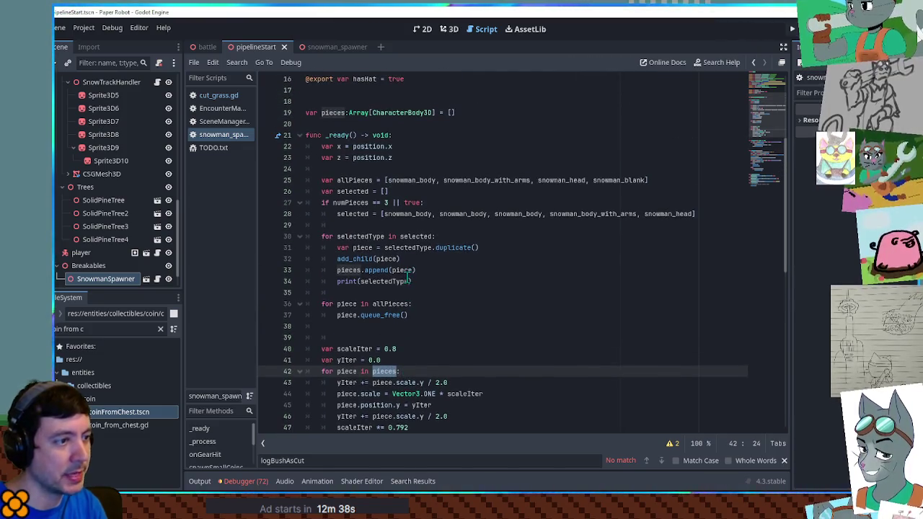
click(408, 281)
key(shift+Home)
key(BackSpace)
Add an 'if hasHat:' block containing a copy of pieces.append(piece)
key(Return)
key(Up)
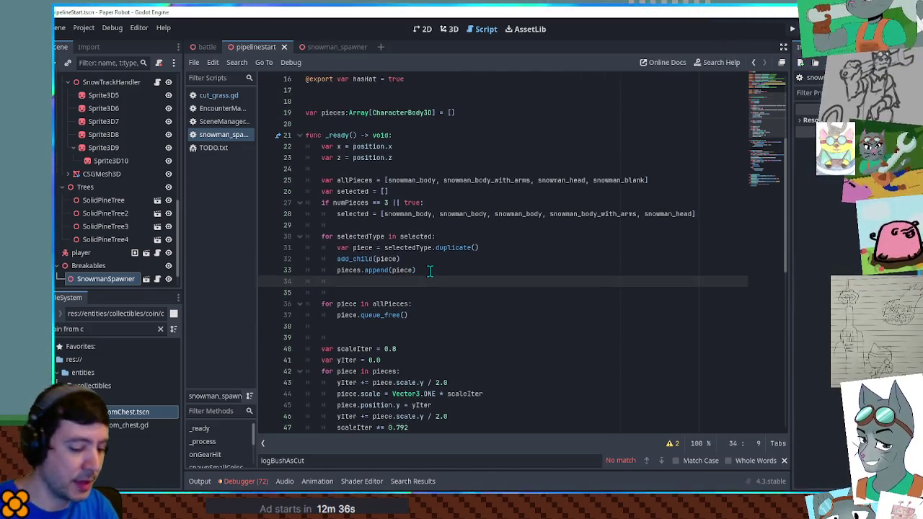
key(Return)
text(if h)
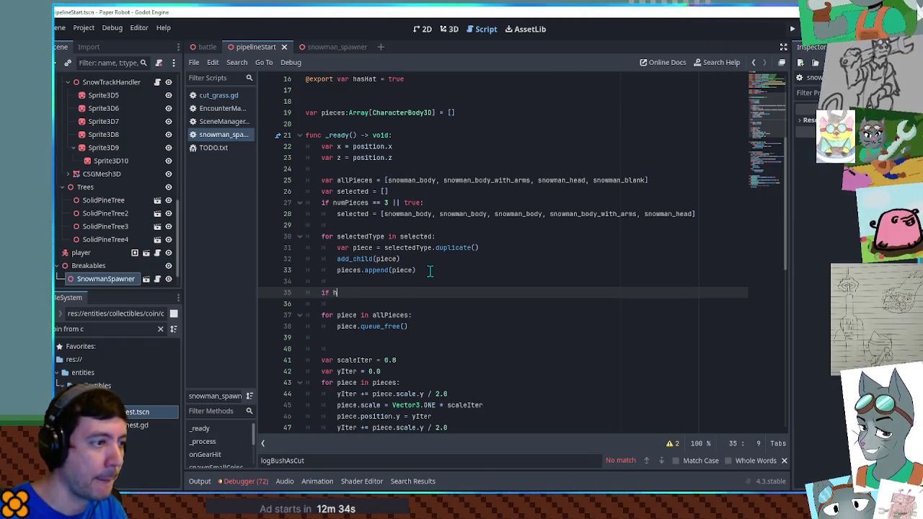
text(as)
key(Return)
text(:)
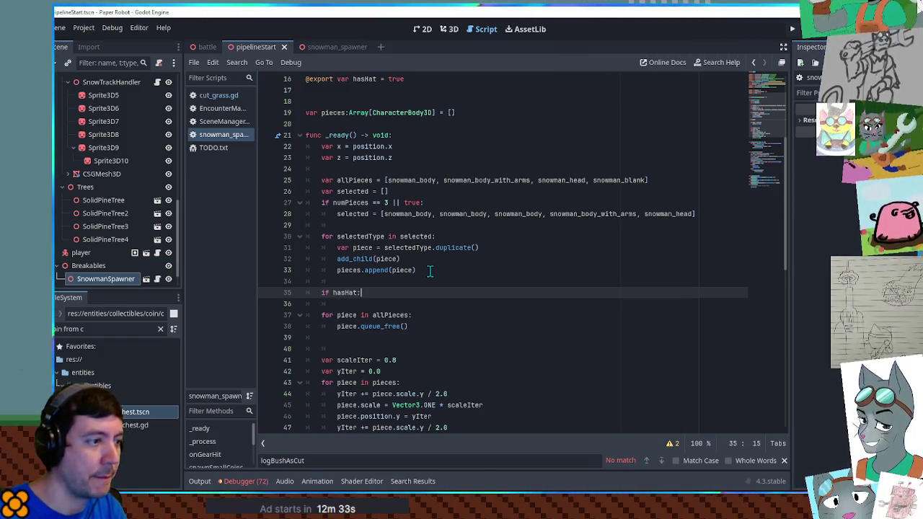
key(Return)
click(347, 270)
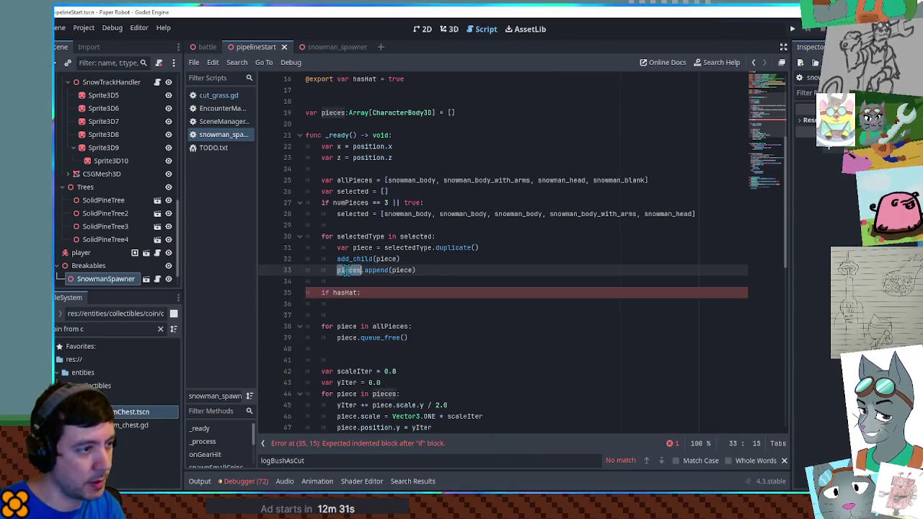
drag(465, 268, 337, 270)
key(ctrl+c)
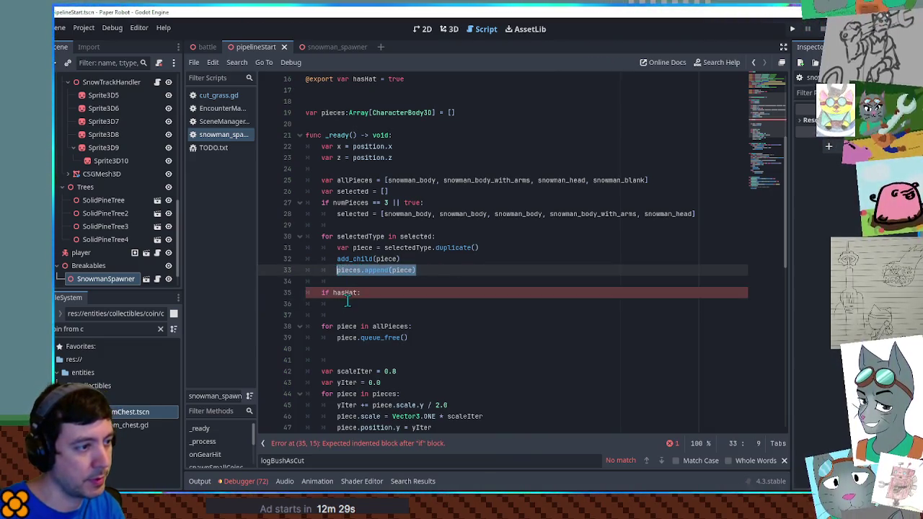
click(338, 303)
key(ctrl+v)
click(550, 181)
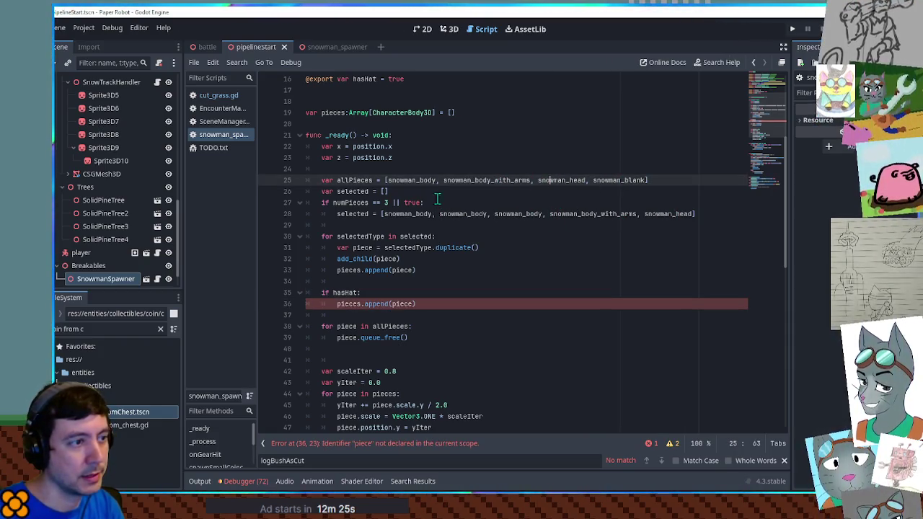
Change the copied line to pieces.append(snowman_hat)
scroll(437, 216, up, 5)
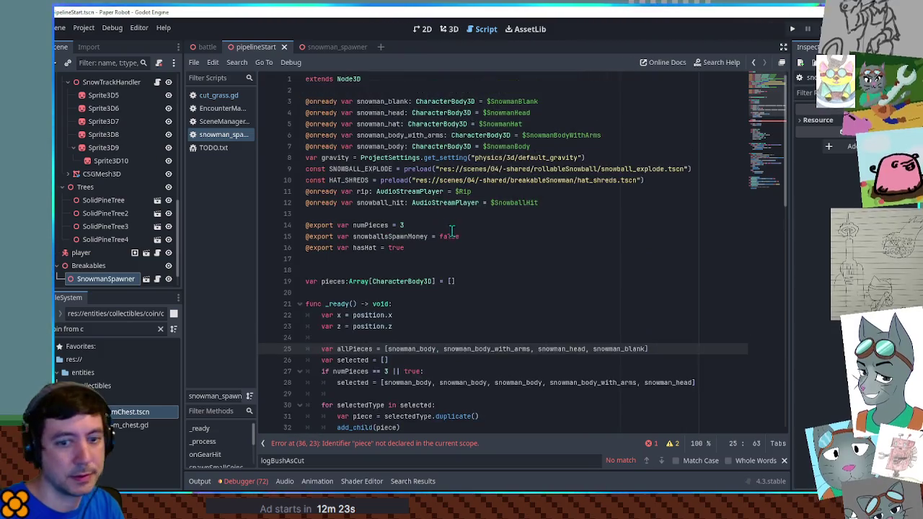
double_click(378, 127)
scroll(396, 310, down, 6)
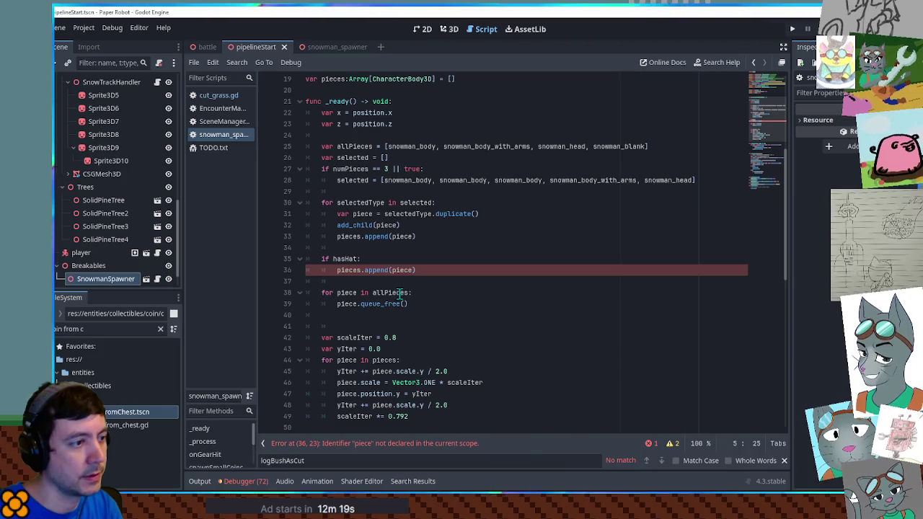
double_click(401, 270)
key(ctrl+v)
Add an else branch calling snowman_hat.queue_free()
key(Return)
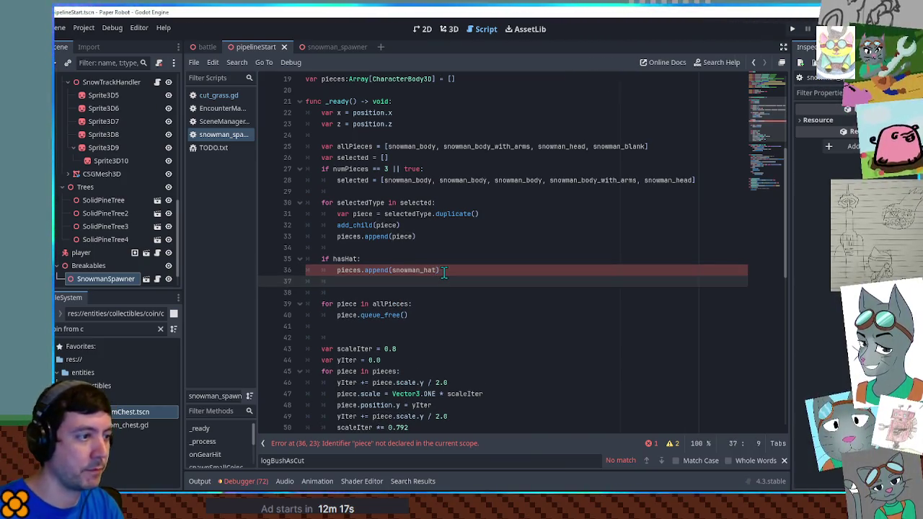
text(else:)
key(Return)
key(ctrl+v)
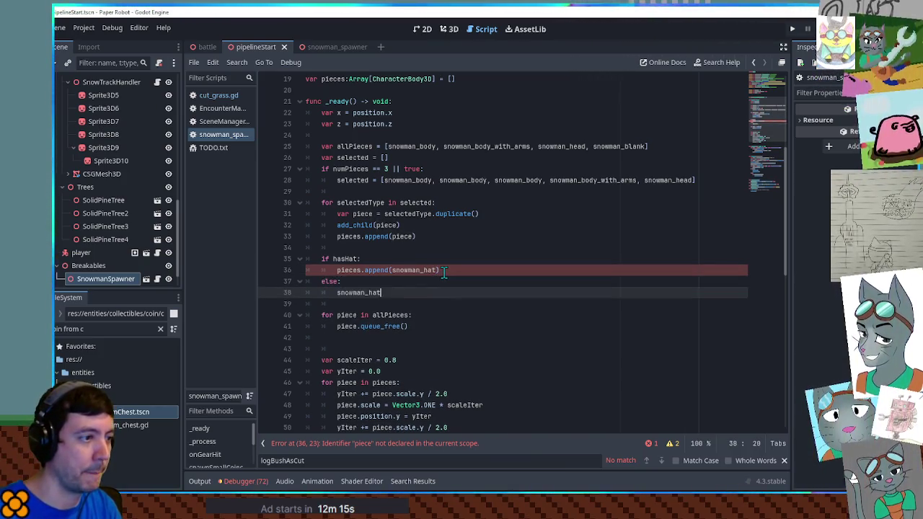
text(.queue_free)
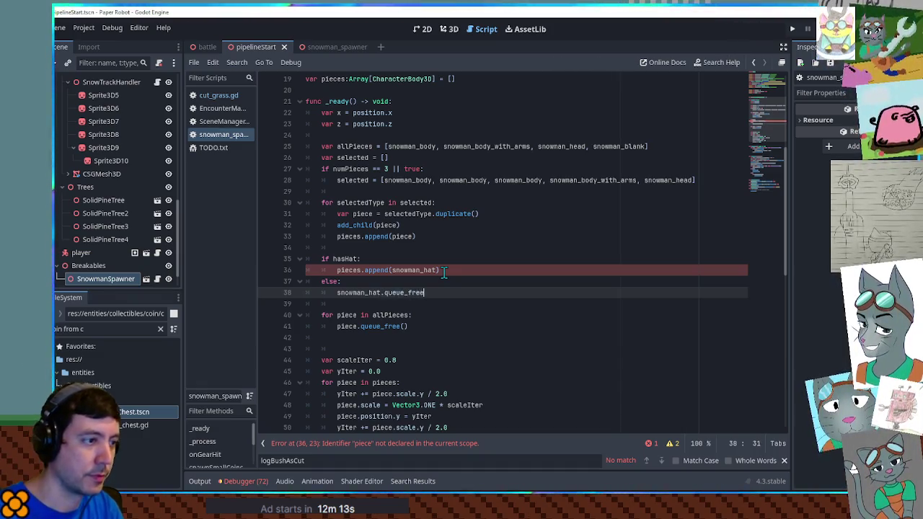
key(Return)
click(474, 282)
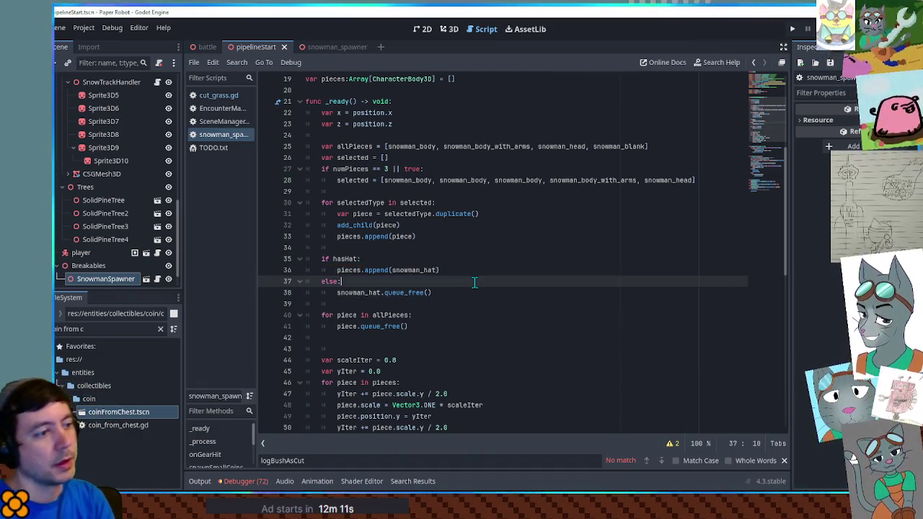
key(F5)
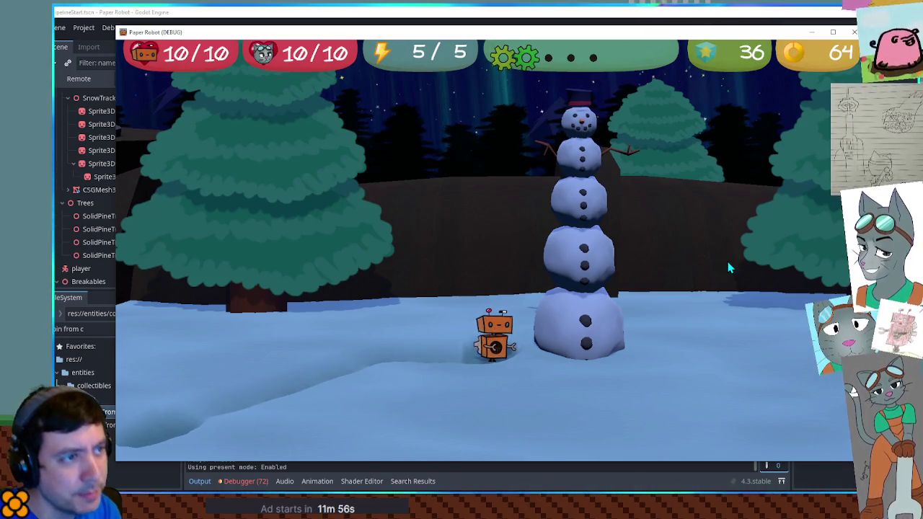
key(w)
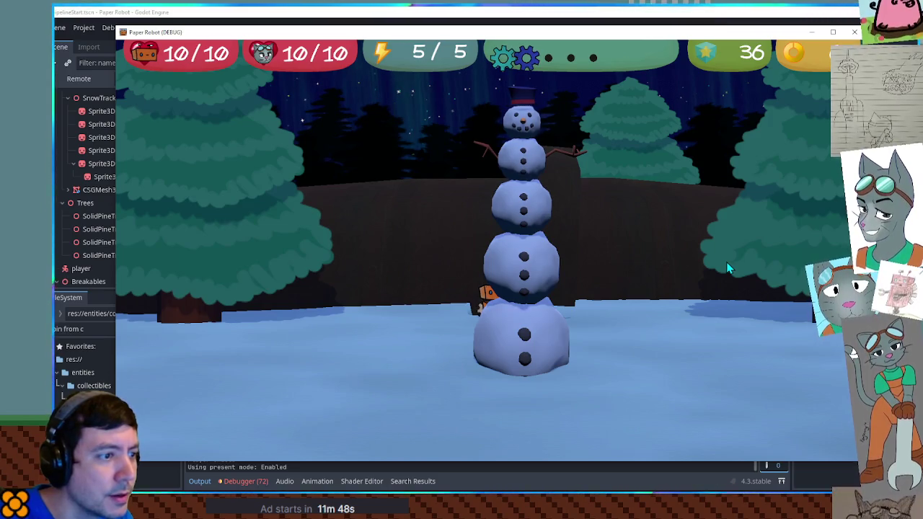
key(s)
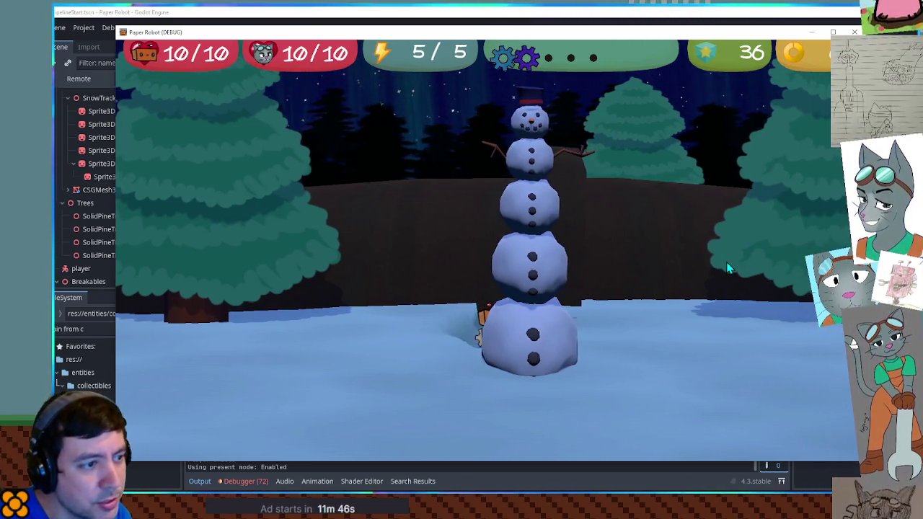
click(726, 262)
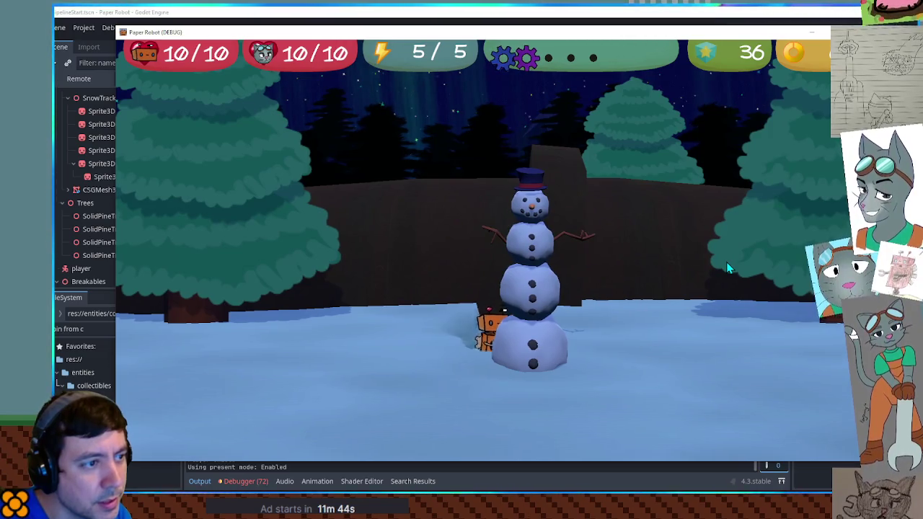
click(727, 262)
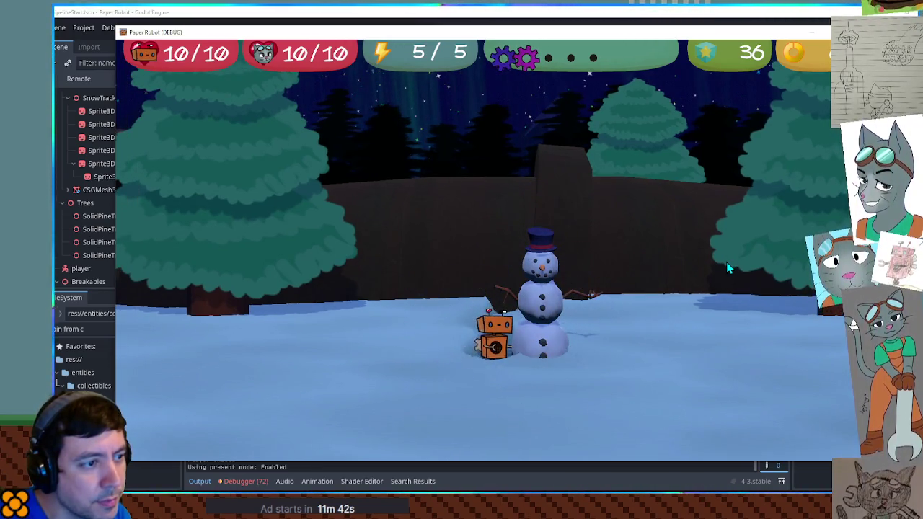
click(726, 262)
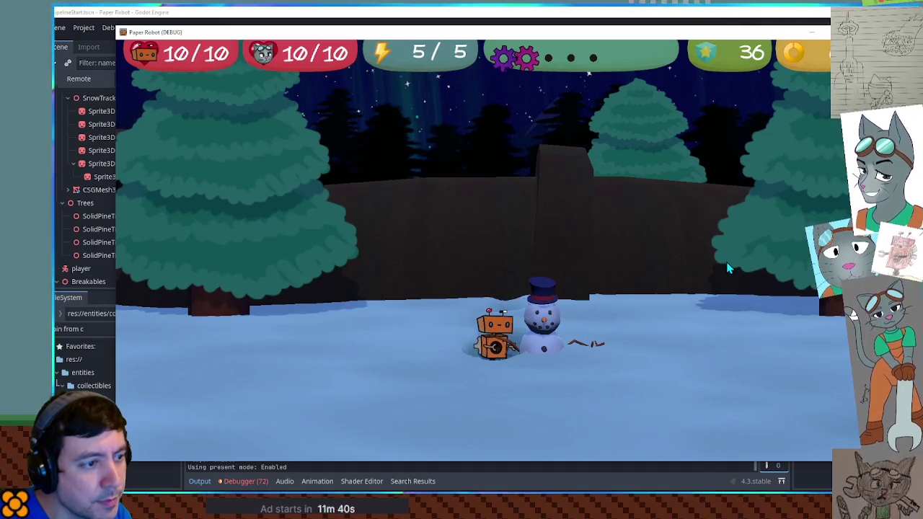
click(726, 261)
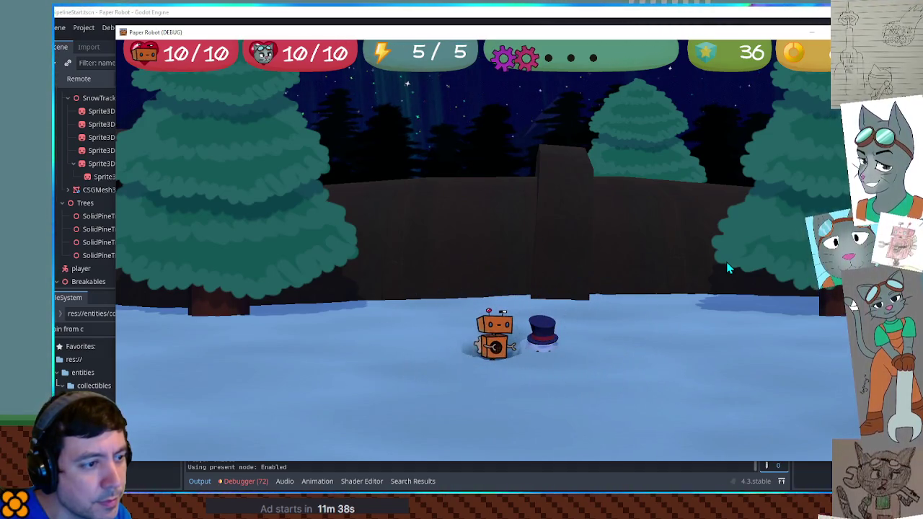
click(726, 262)
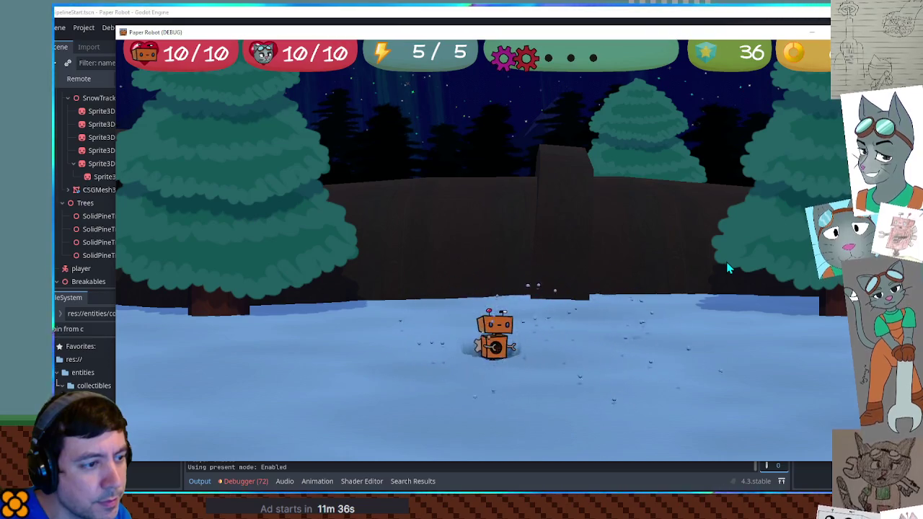
click(726, 261)
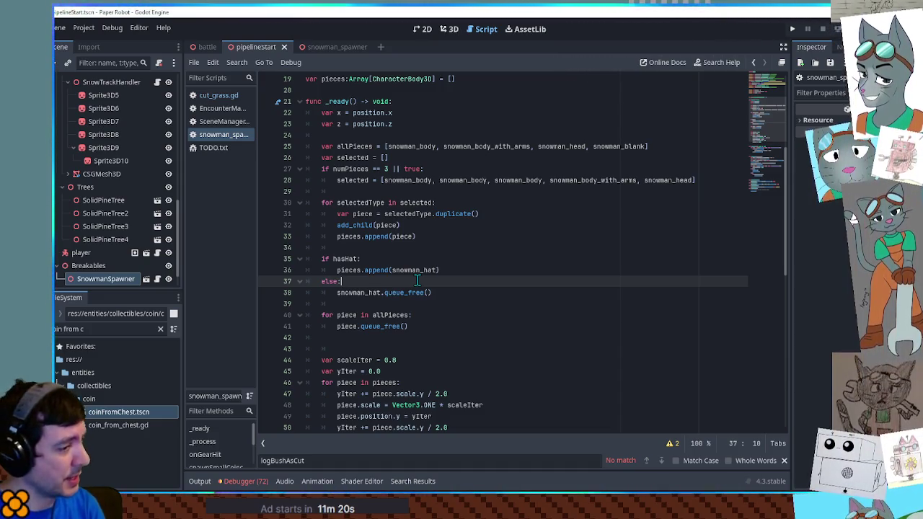
Duplicate the hasHat export line and rename the copy to iterativeScale
scroll(417, 281, down, 10)
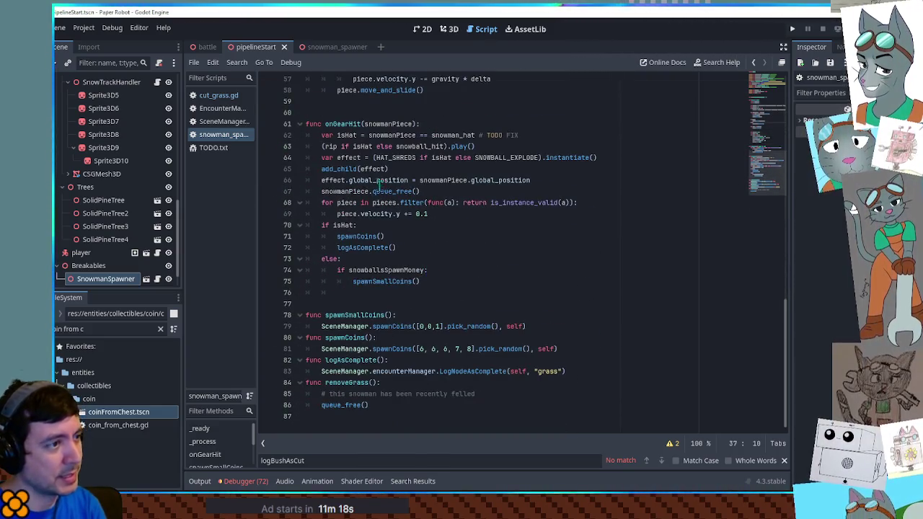
scroll(378, 186, up, 5)
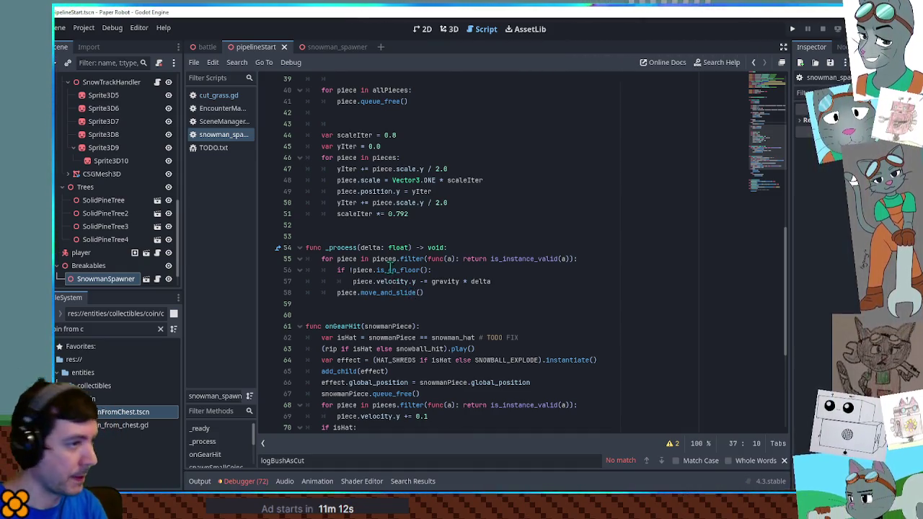
scroll(390, 266, up, 10)
scroll(401, 269, down, 8)
scroll(404, 263, up, 10)
click(405, 226)
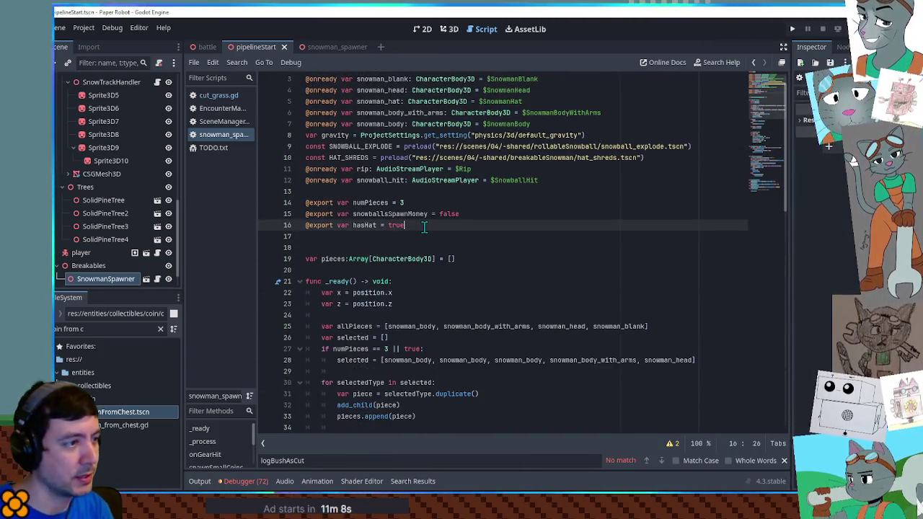
key(ctrl+shift+d)
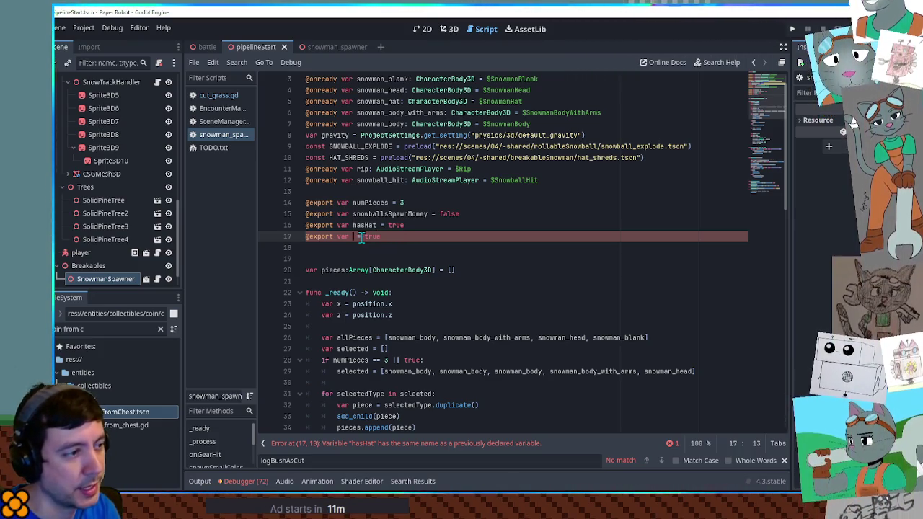
text(iterativeScale)
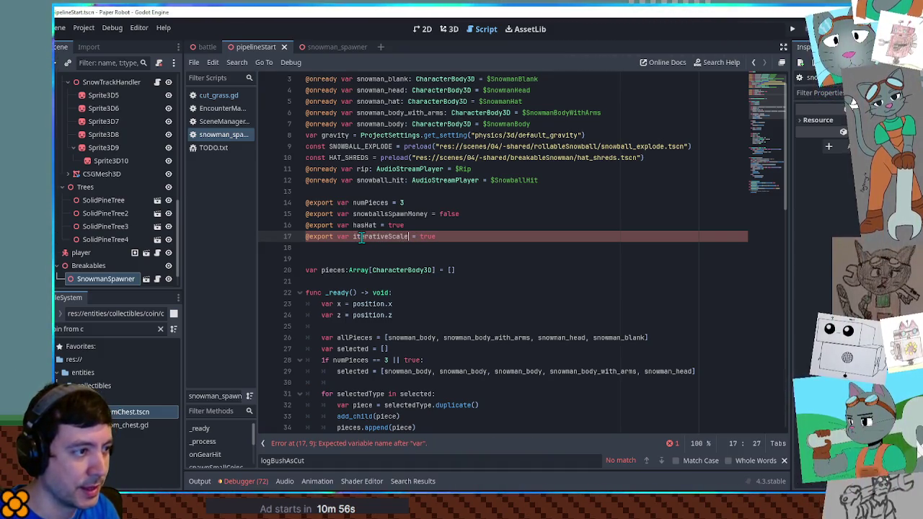
key(BackSpace)
key(BackSpace)
key(BackSpace)
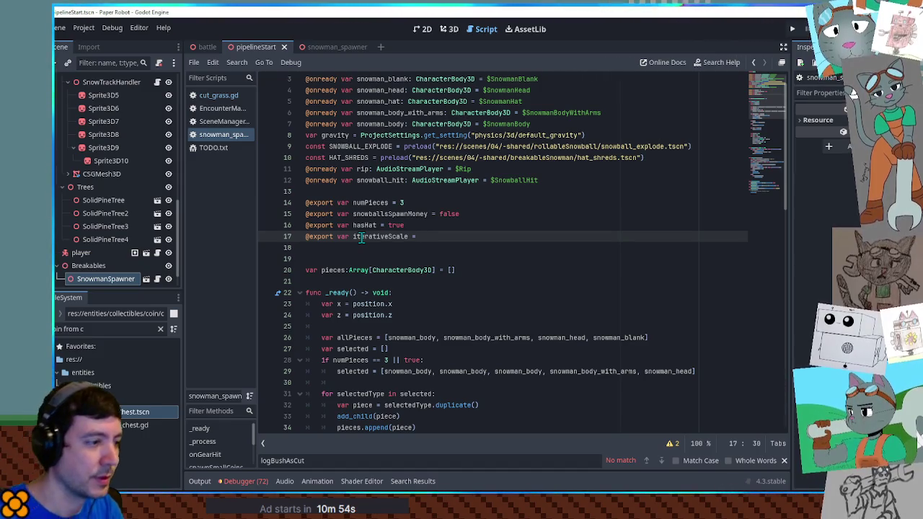
Give iterativeScale a default of 0.792, copied from the scaling loop
scroll(360, 238, down, 6)
scroll(413, 315, down, 4)
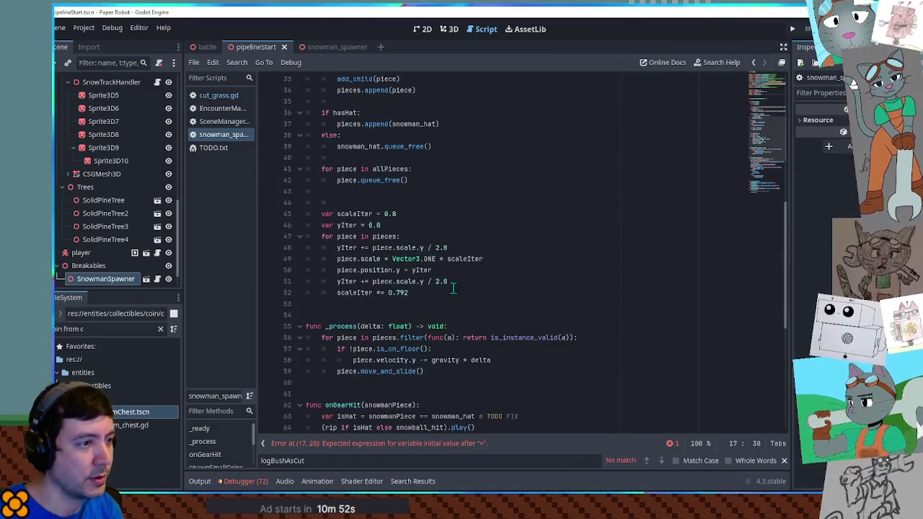
double_click(465, 258)
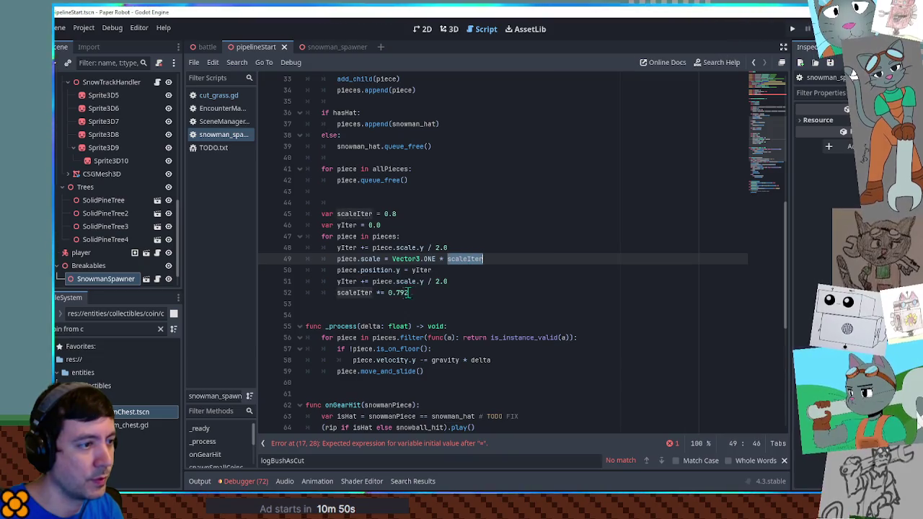
drag(387, 293, 420, 292)
key(ctrl+c)
scroll(471, 229, up, 7)
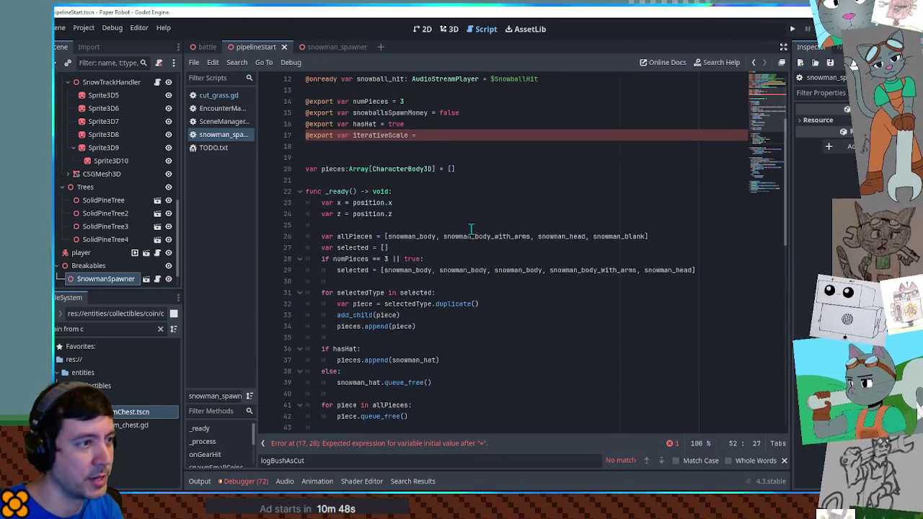
click(425, 137)
key(ctrl+v)
Replace the hard-coded 0.792 in the scaling loop with iterativeScale and save the scene
double_click(380, 134)
key(ctrl+c)
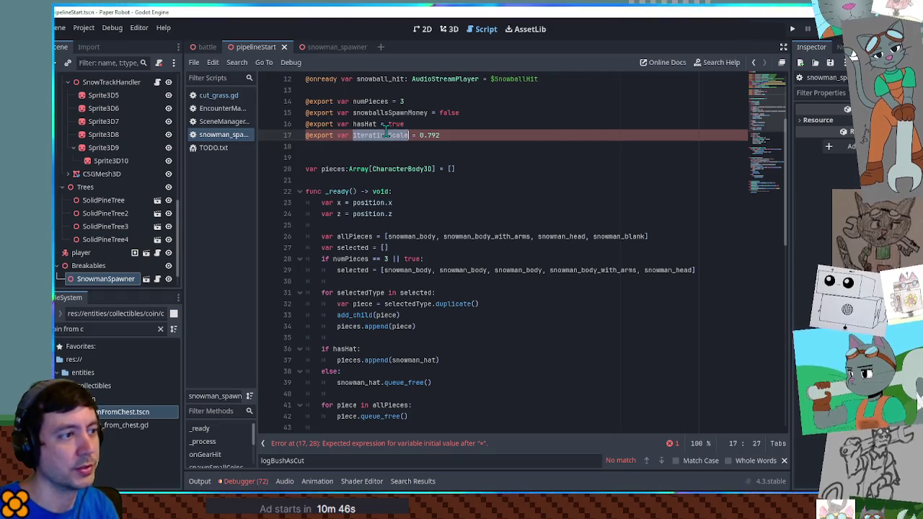
scroll(413, 301, down, 7)
click(389, 294)
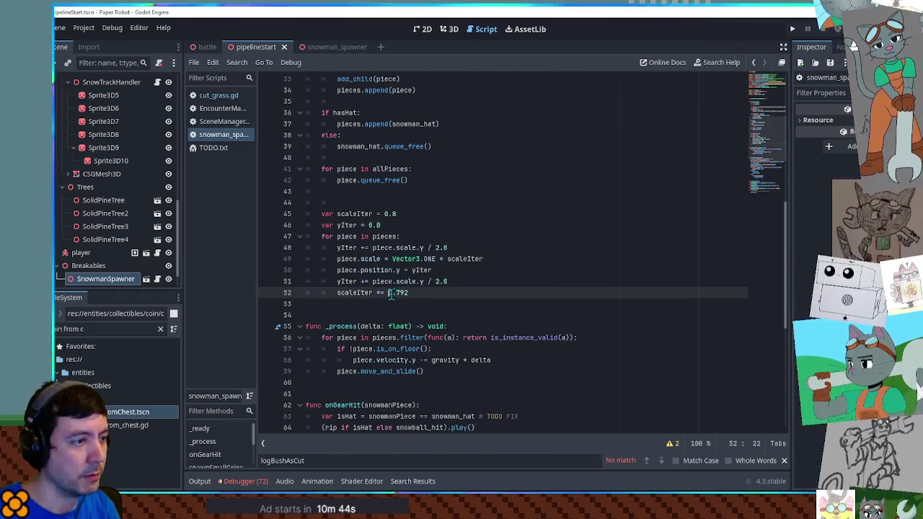
key(ctrl+v)
click(107, 278)
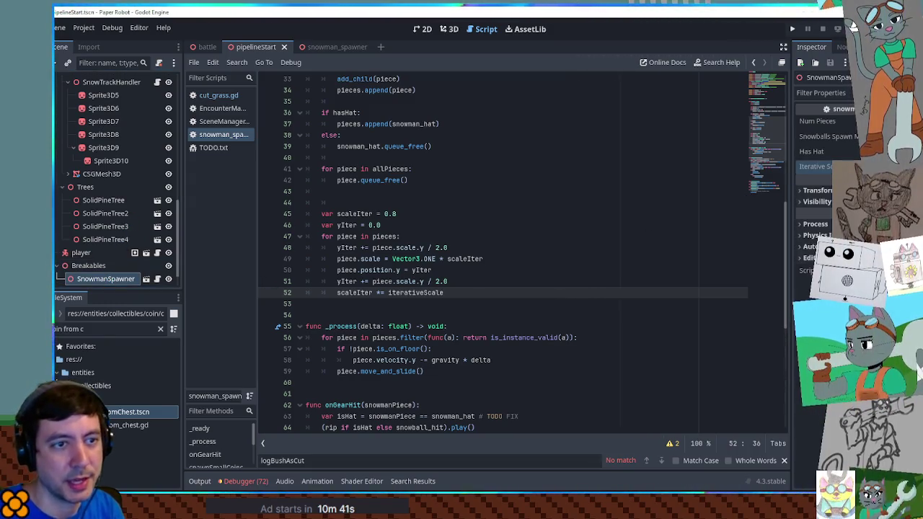
key(ctrl+s)
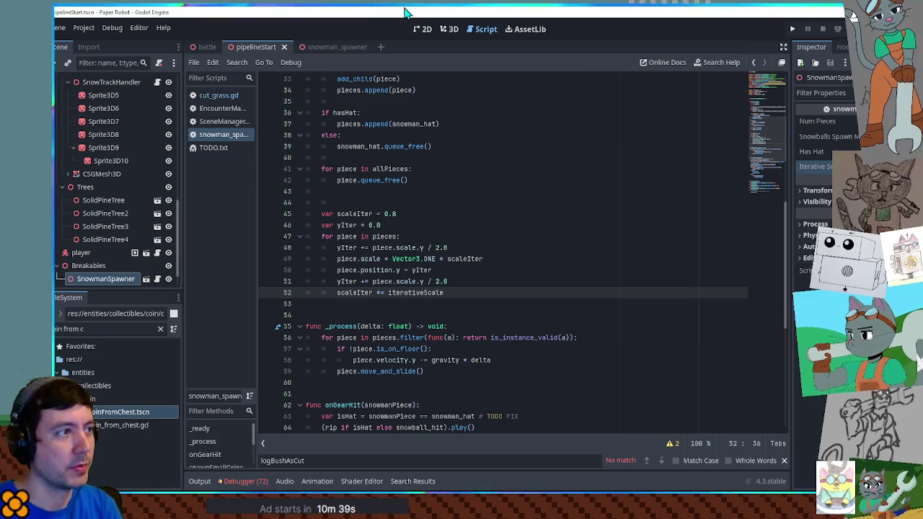
Run the game and smash the rescaled snowman, raising the coins to 70, then stop it
key(F5)
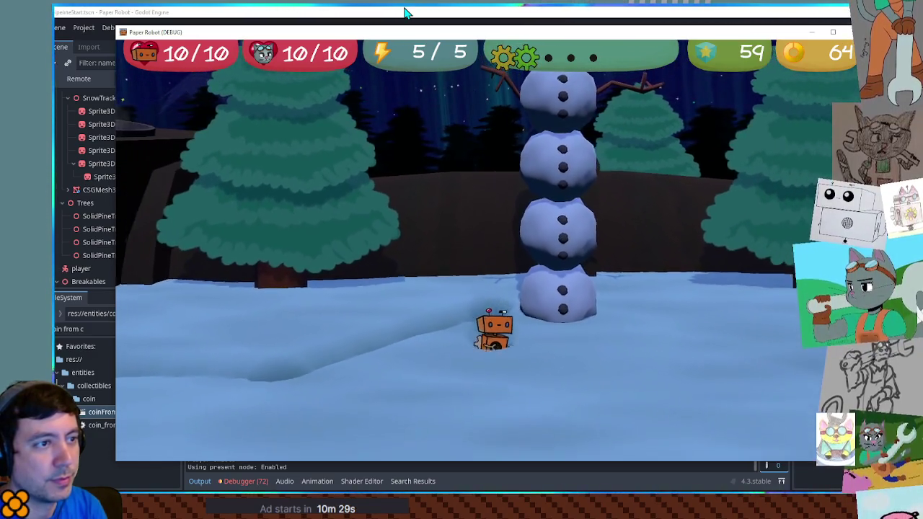
key(x)
key(x)
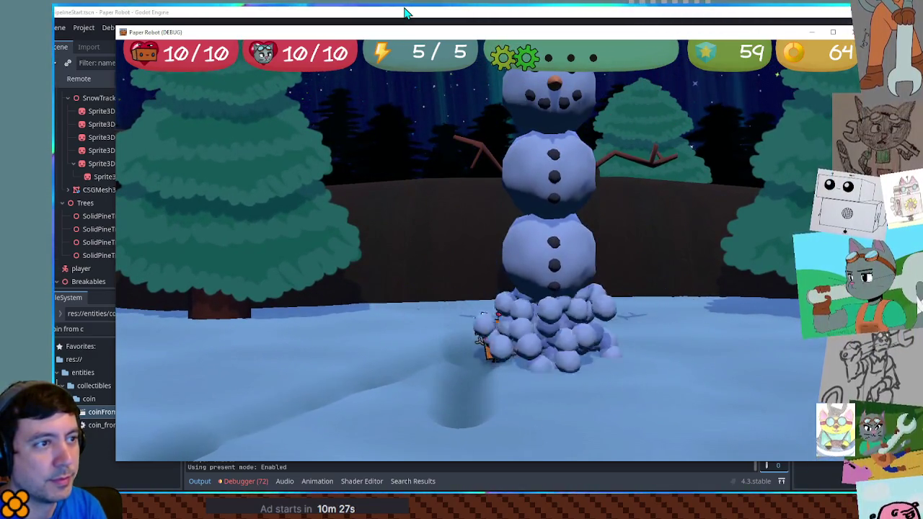
key(x)
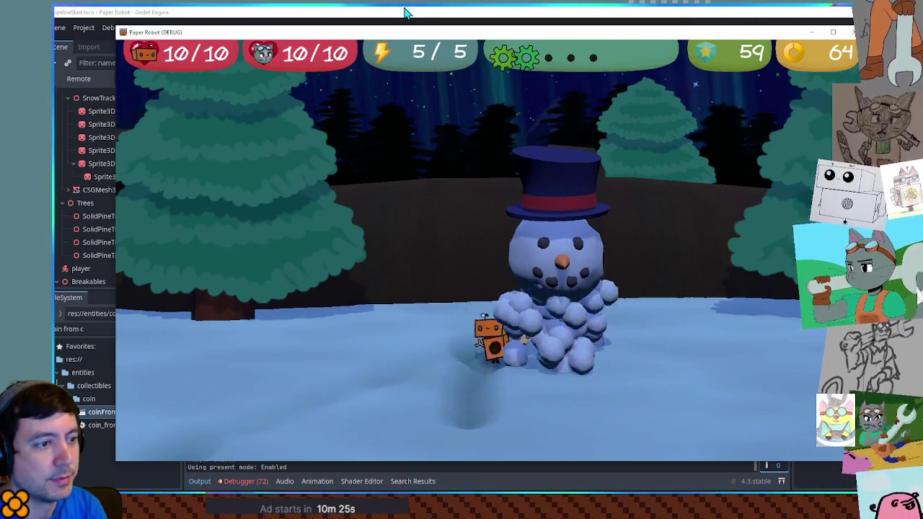
key(x)
key(x)
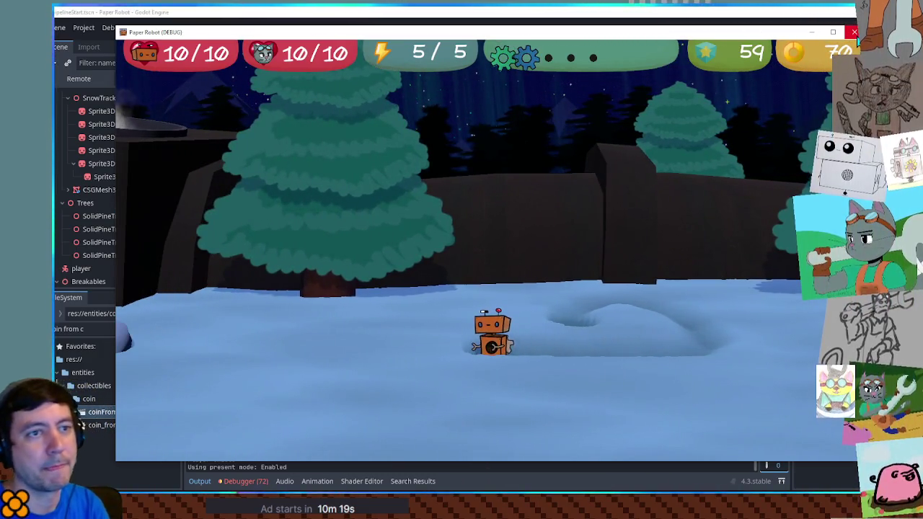
key(F8)
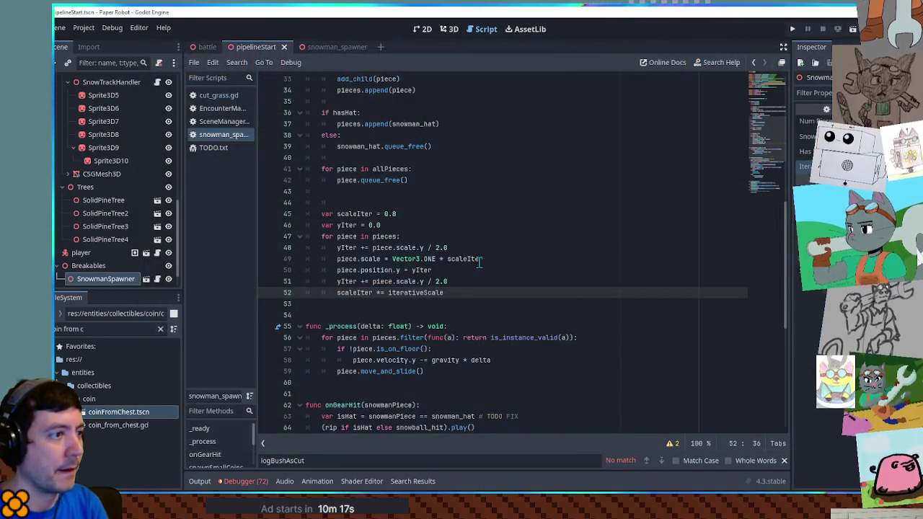
scroll(476, 264, up, 3)
scroll(466, 261, down, 2)
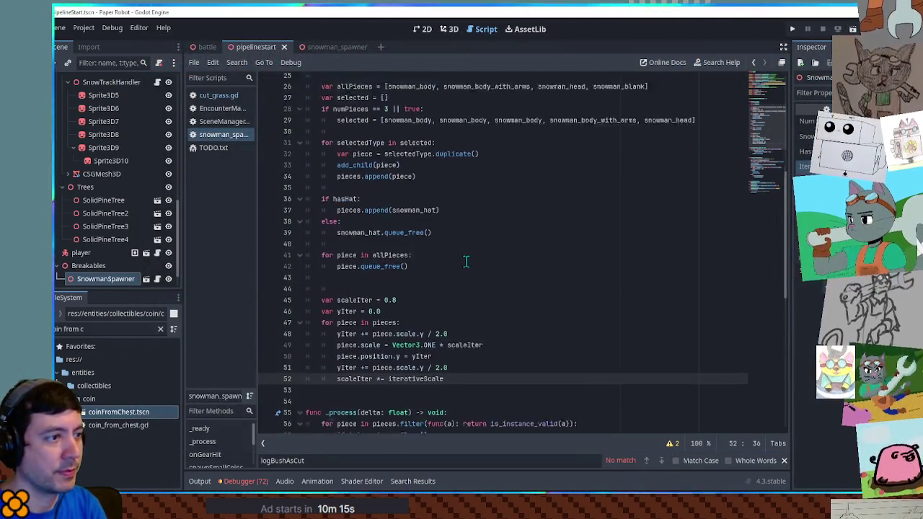
Save the pipelineStart scene and launch a playtest of the snowy level
scroll(466, 261, up, 7)
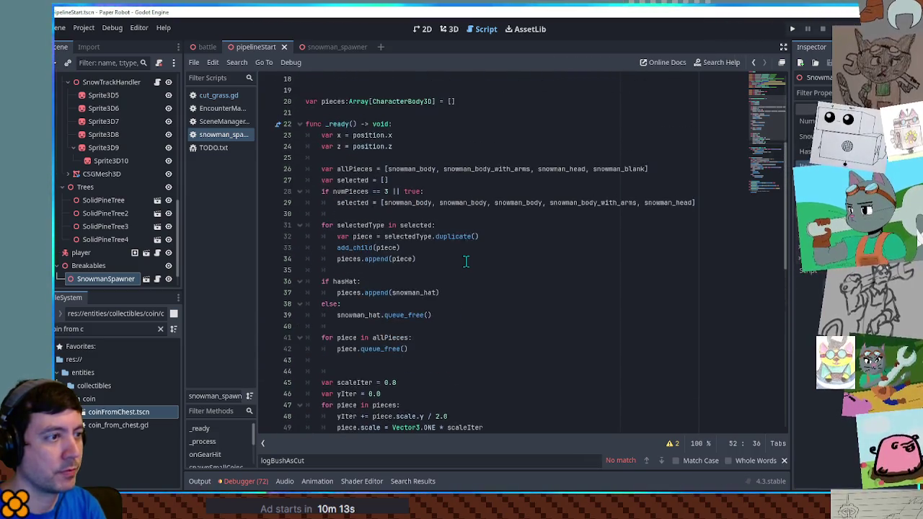
scroll(466, 261, down, 4)
scroll(466, 261, up, 4)
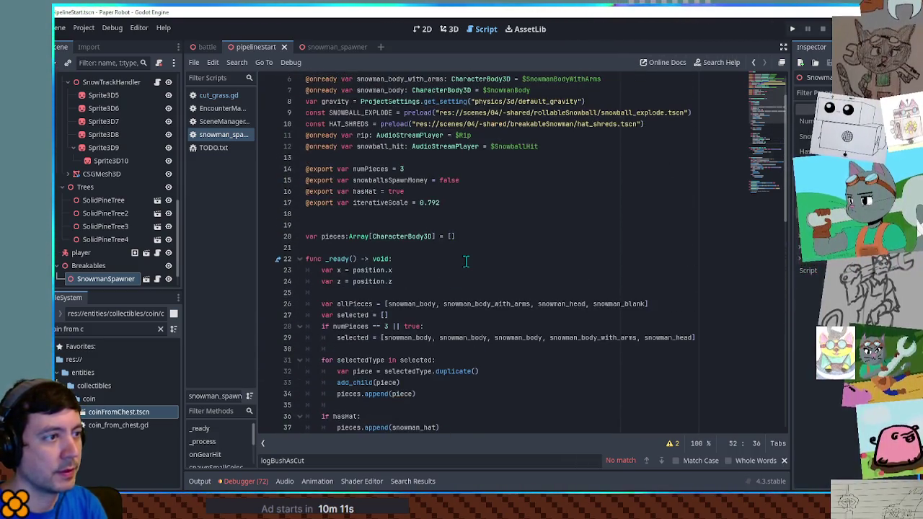
click(171, 253)
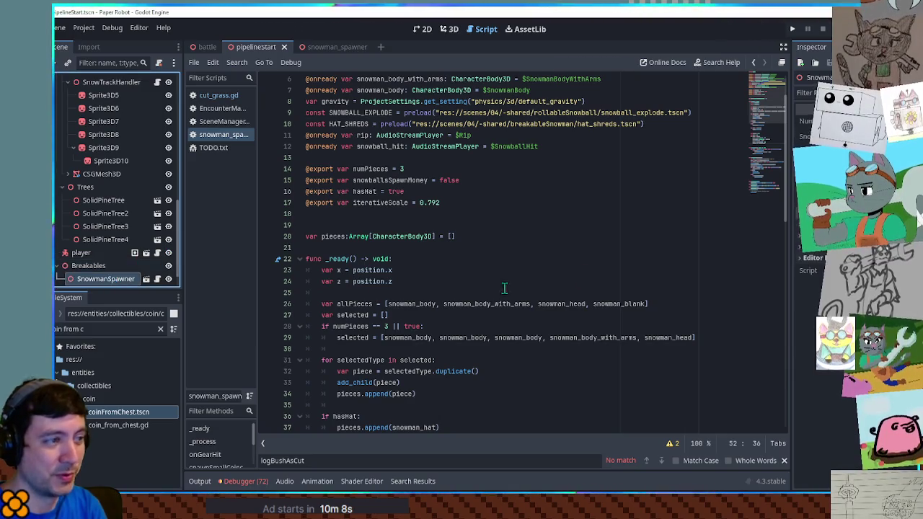
key(ctrl+s)
key(F6)
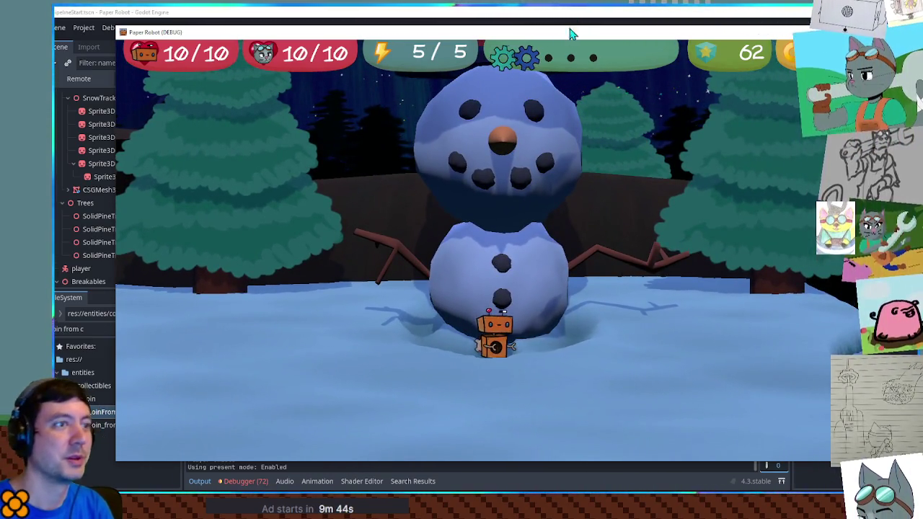
Stop the game and open the snowman_blank piece from the snowman_spawner scene
key(F8)
mouse_move(321, 55)
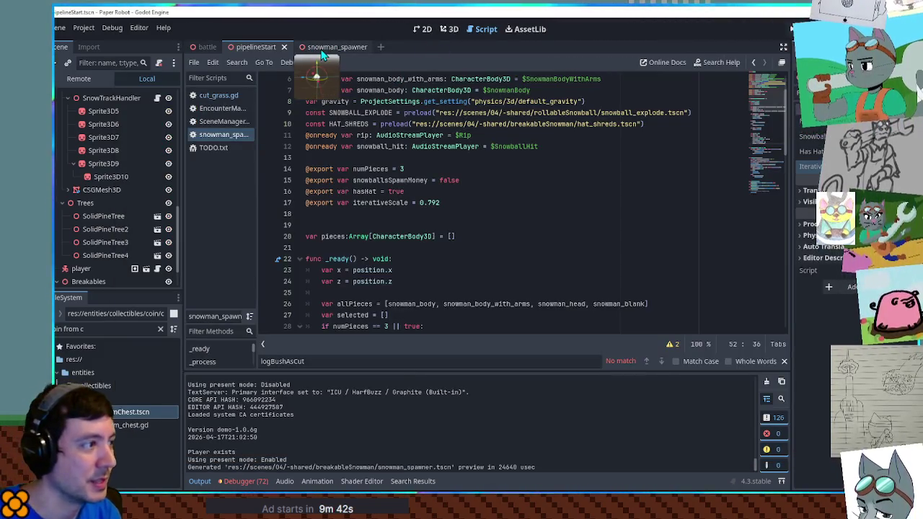
click(322, 50)
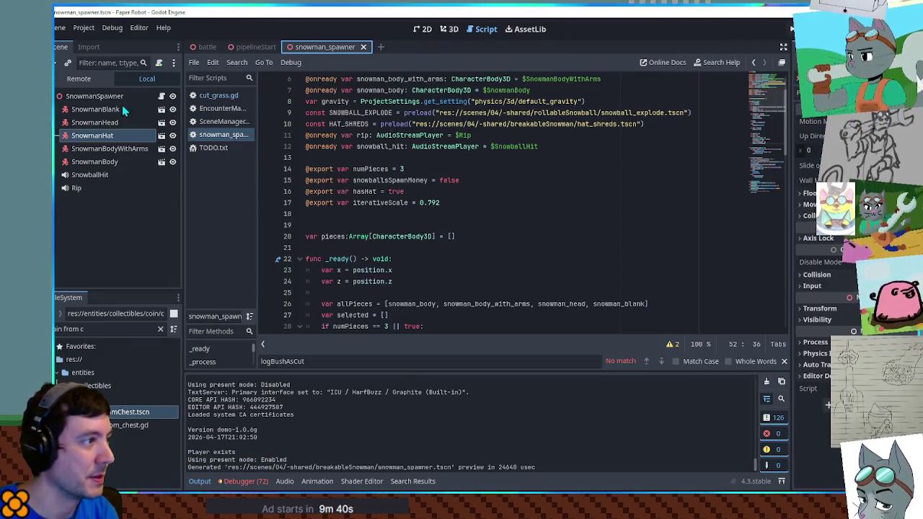
click(160, 110)
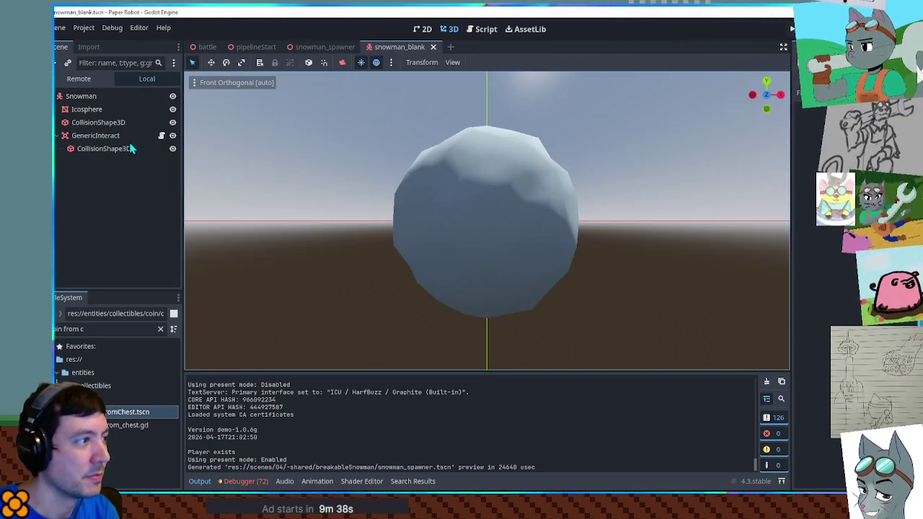
Inspect both CollisionShape3D nodes of the blank snowball, including the shape's Radius, in front view
click(124, 123)
mouse_move(519, 281)
mouse_down()
mouse_move(548, 297)
mouse_move(551, 312)
mouse_move(561, 203)
mouse_move(361, 195)
mouse_up()
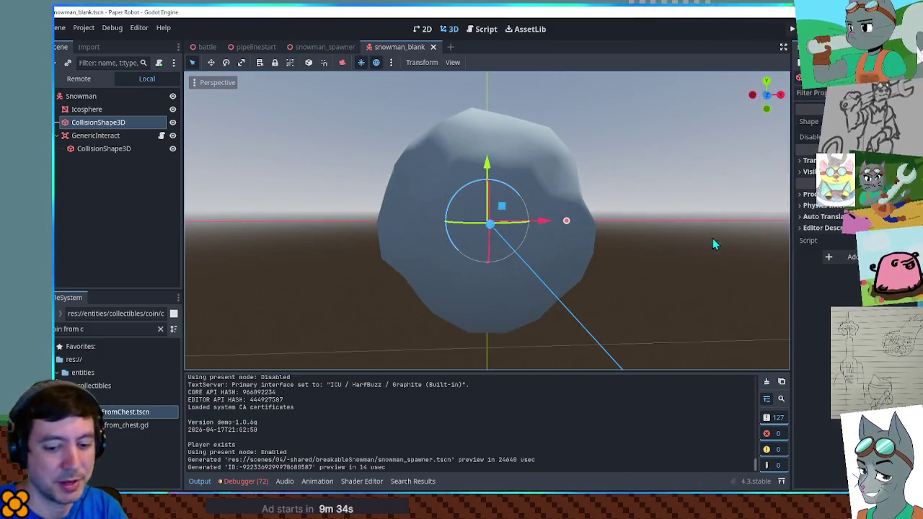
click(752, 232)
key(KP_1)
click(99, 123)
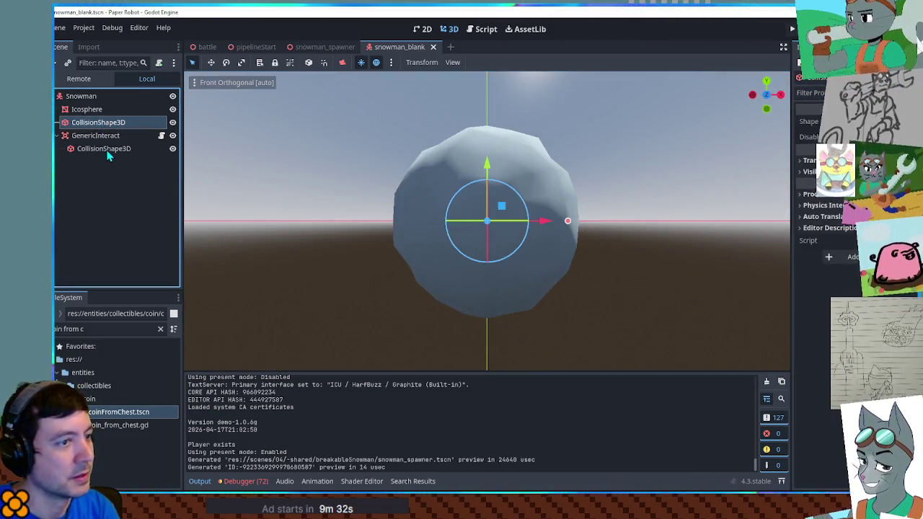
click(104, 148)
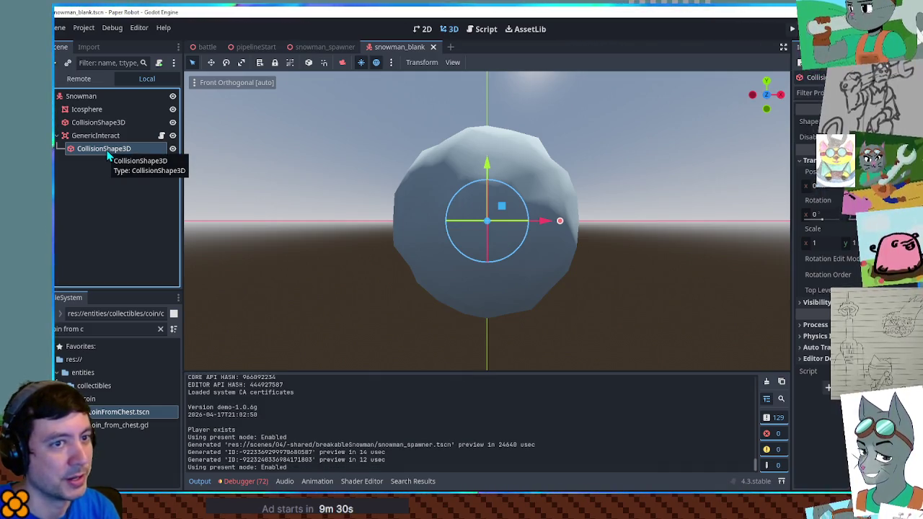
click(99, 123)
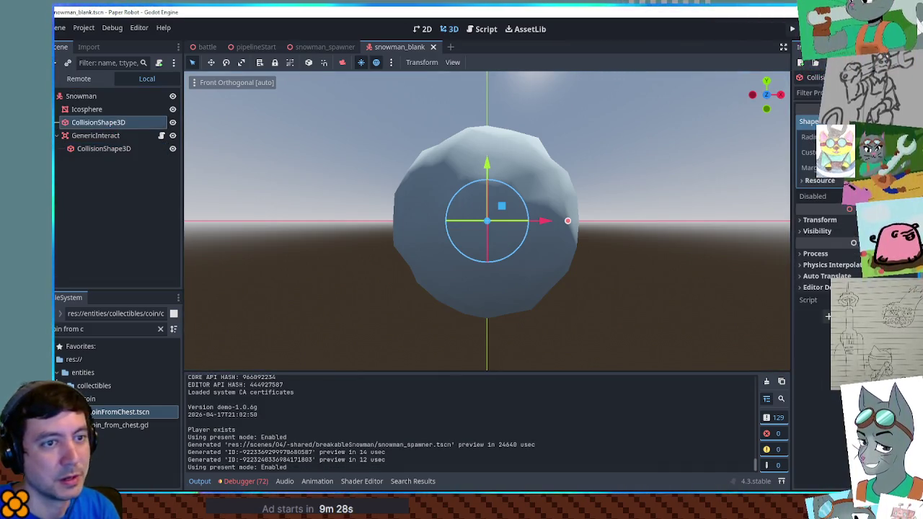
click(124, 148)
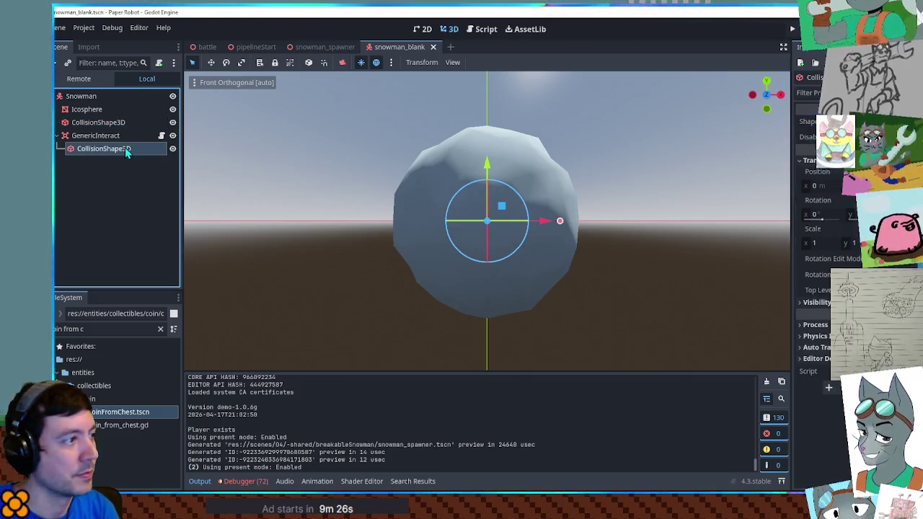
click(826, 121)
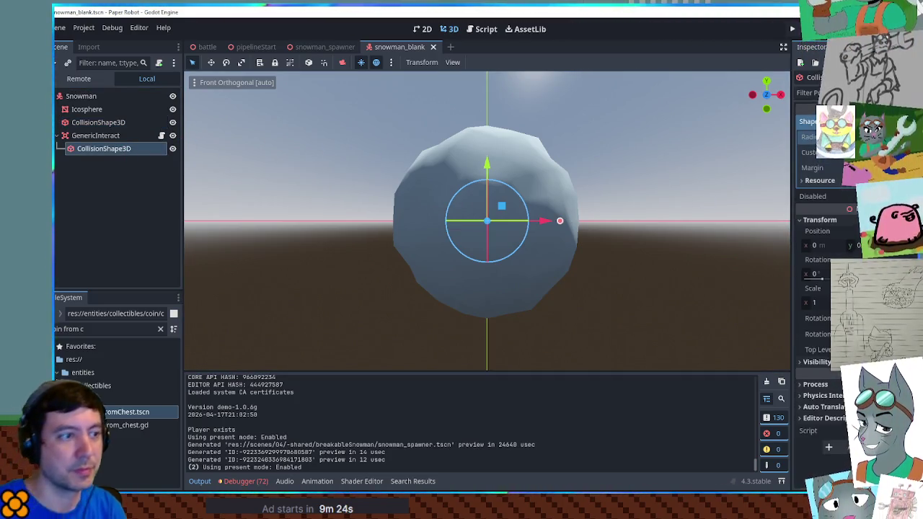
Run another playtest, stop it, and close the snowman_blank scene
key(F5)
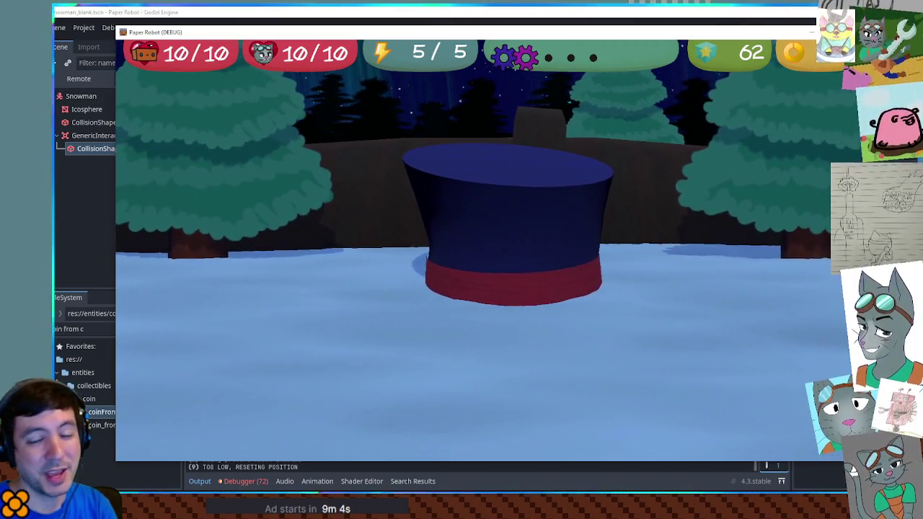
key(F8)
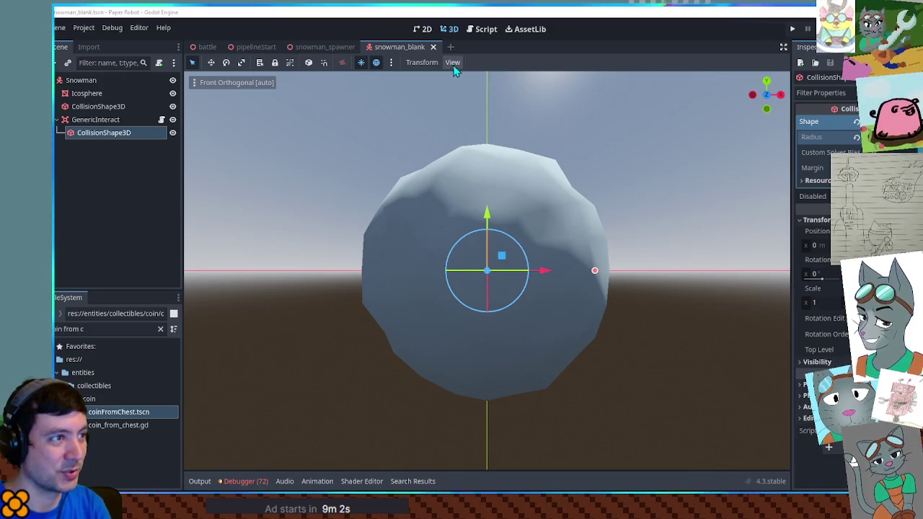
middle_click(397, 47)
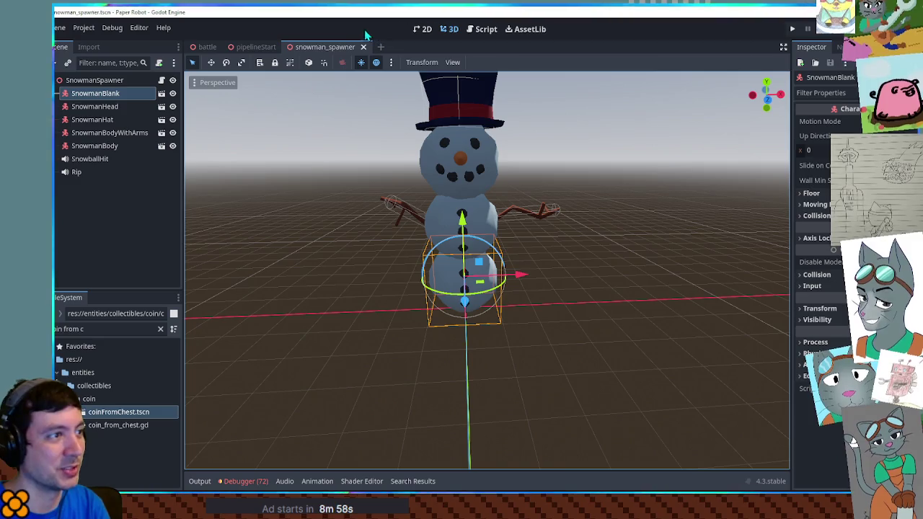
Back in pipelineStart, playtest walking the robot into the tall snowman, then return to the spawner script
click(256, 47)
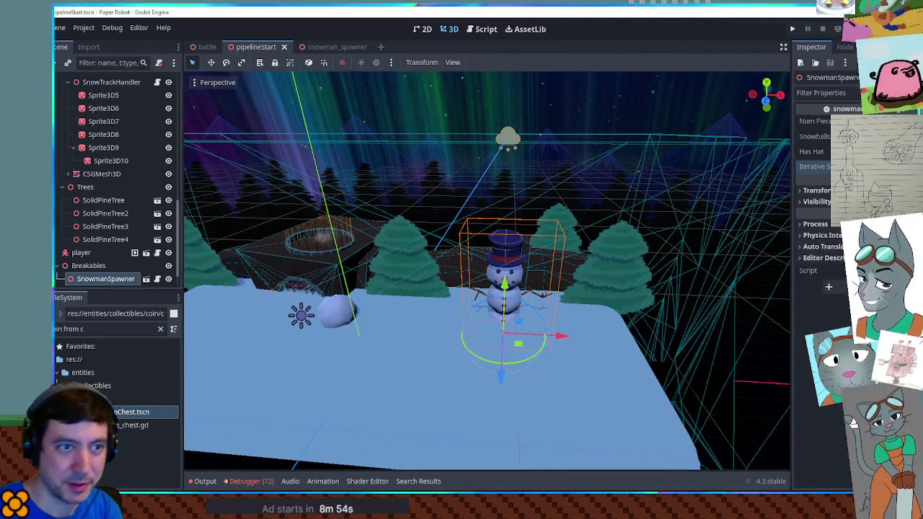
key(F6)
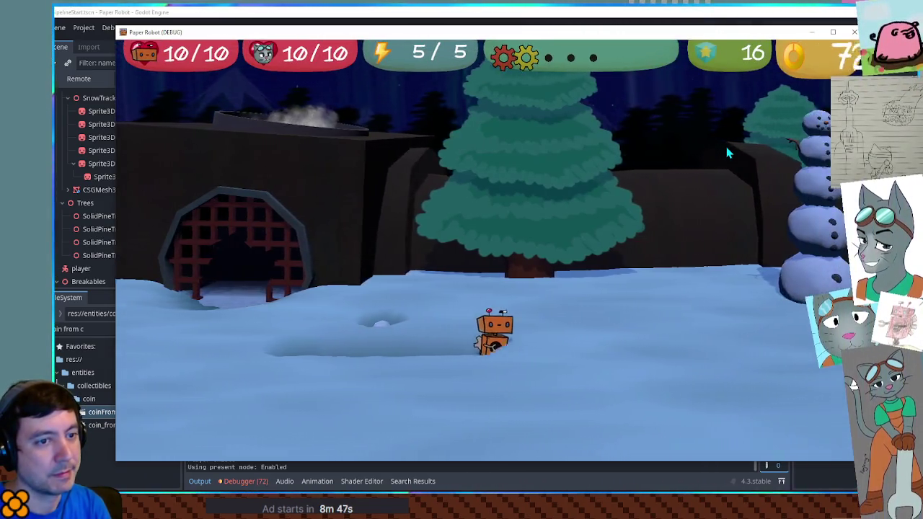
key(d)
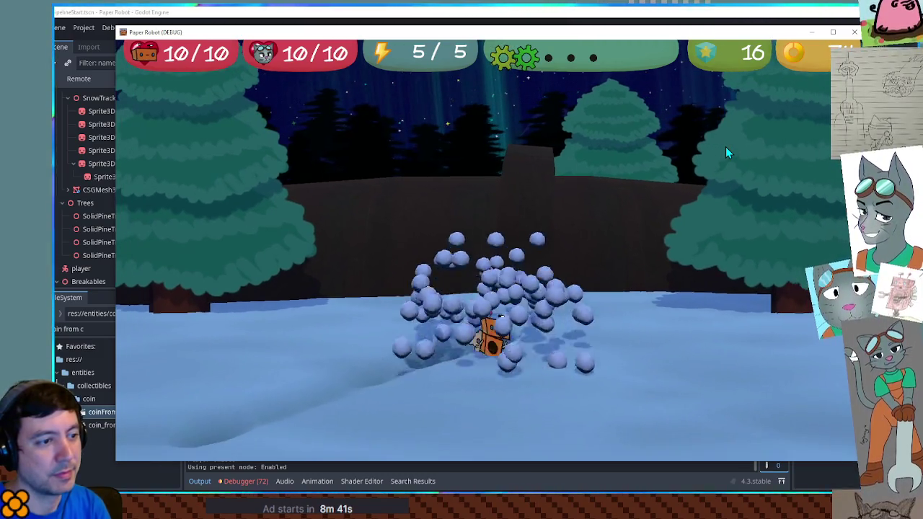
key(F8)
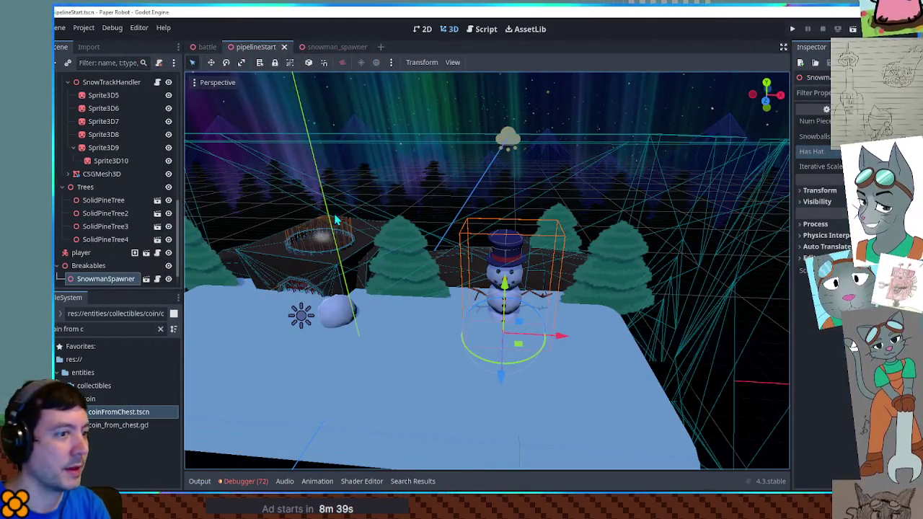
click(486, 29)
Remove the || true override from the numPieces == 3 check and start an else branch below it
scroll(413, 169, down, 5)
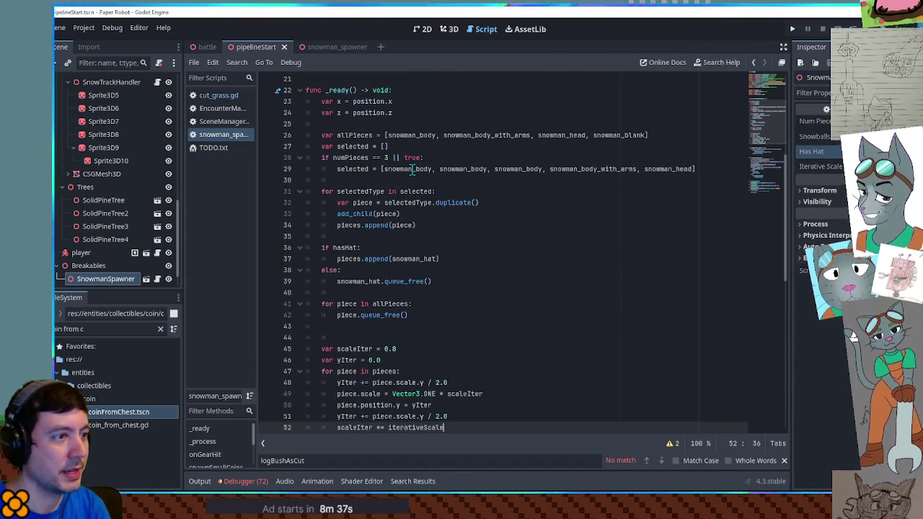
scroll(413, 169, up, 2)
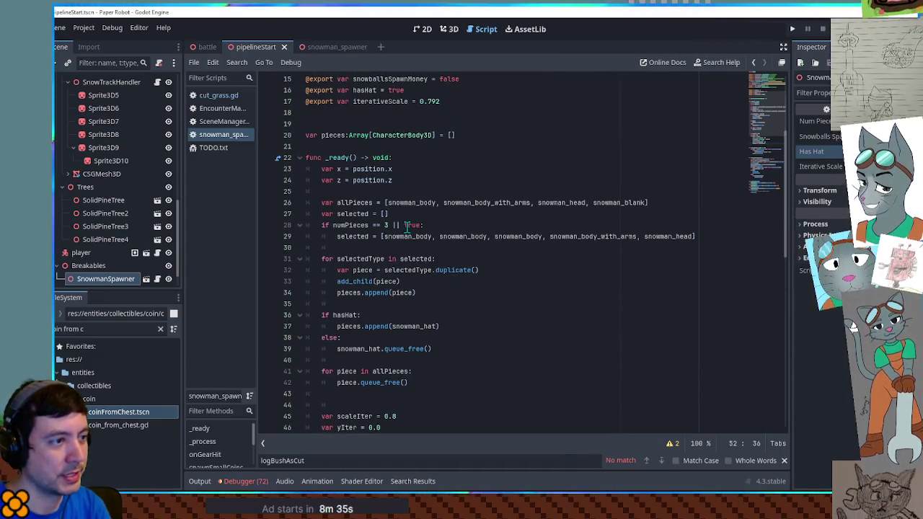
drag(422, 226, 393, 225)
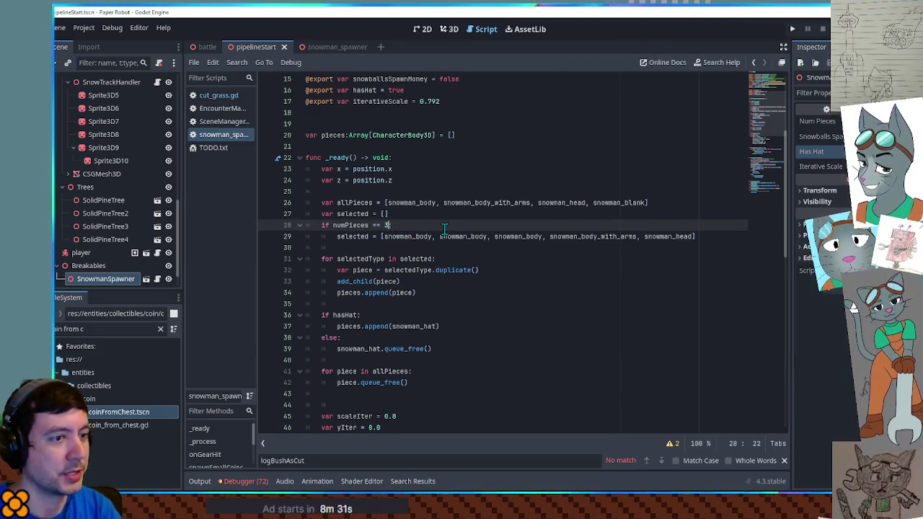
text(:)
double_click(660, 236)
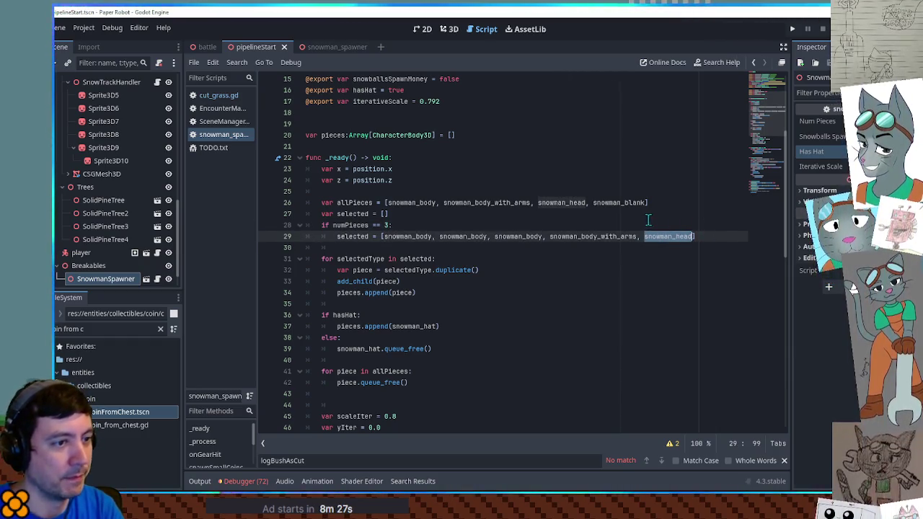
key(ctrl+shift+Return)
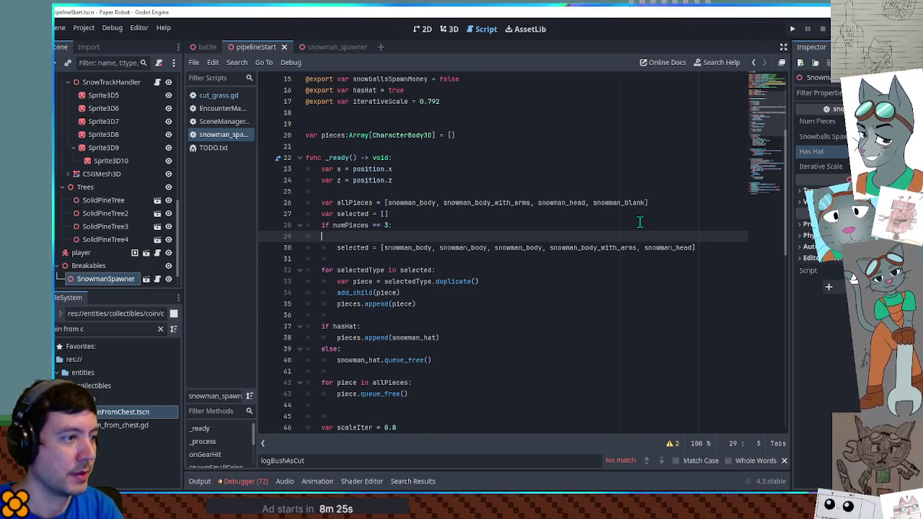
key(BackSpace)
key(BackSpace)
click(700, 236)
key(Return)
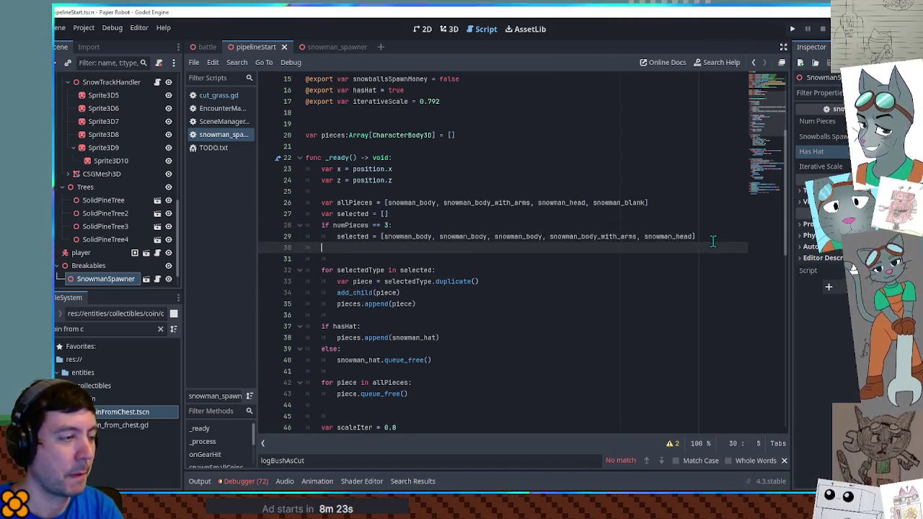
text(else:)
key(Return)
text(for i in num)
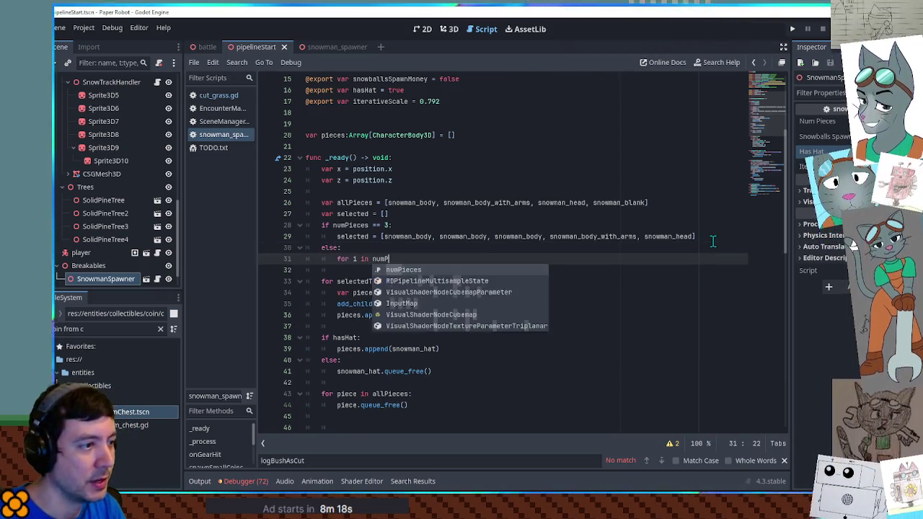
Add a loop over numPieces - 1 appending from a list starting with snowman_body, snowman_body_with_arms
text(Pieces - 1:)
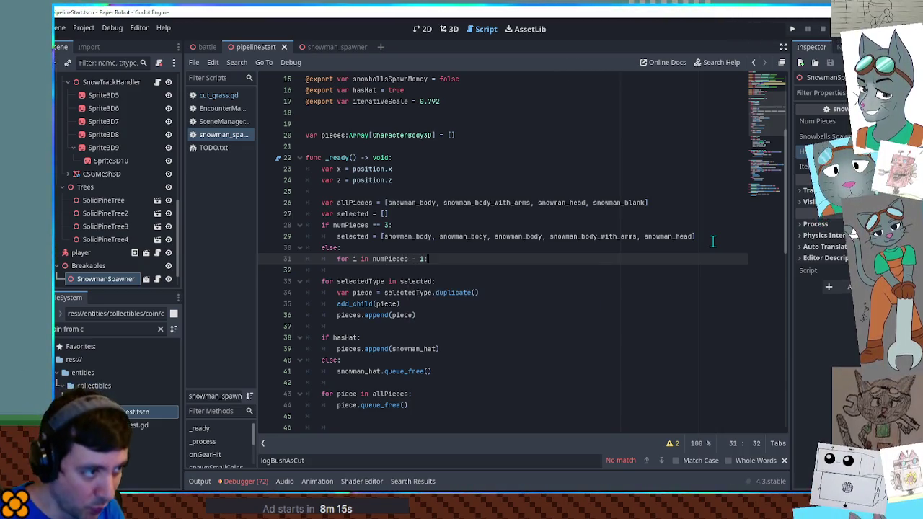
key(Return)
text(selected.append)
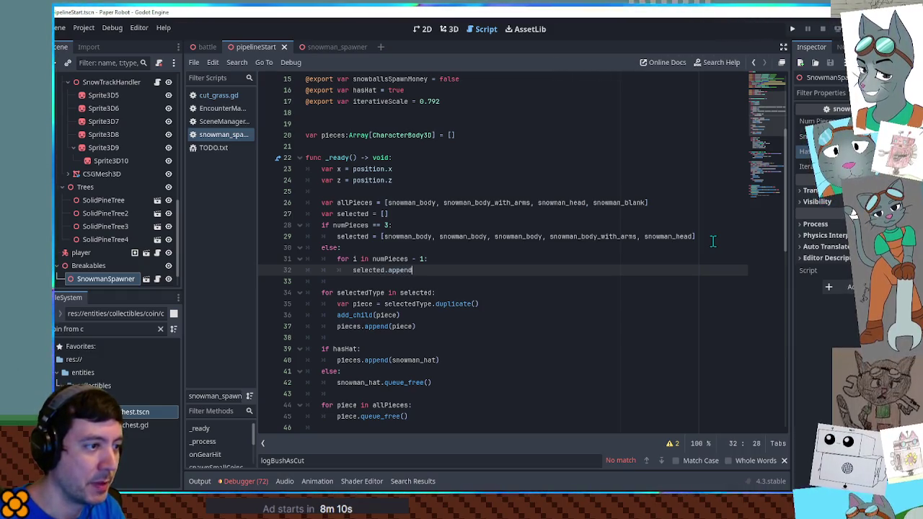
text(([)
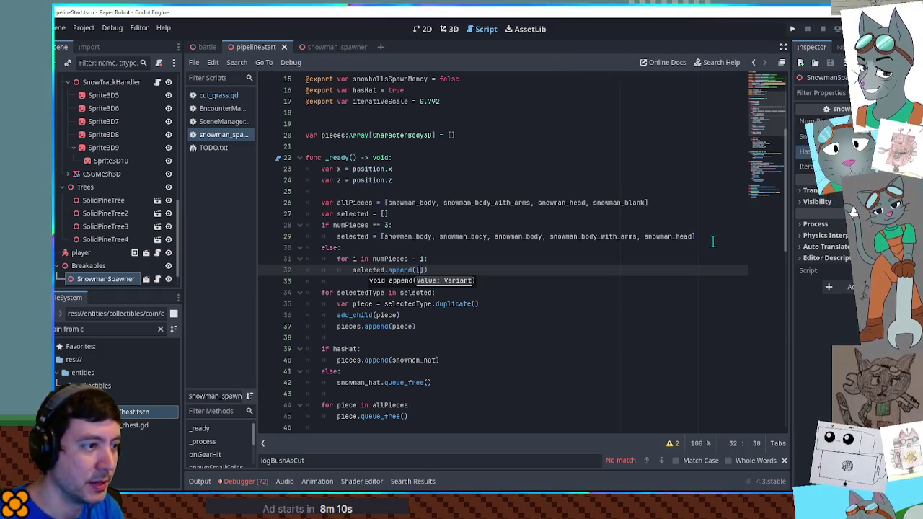
double_click(519, 237)
drag(519, 236, 585, 237)
key(ctrl+c)
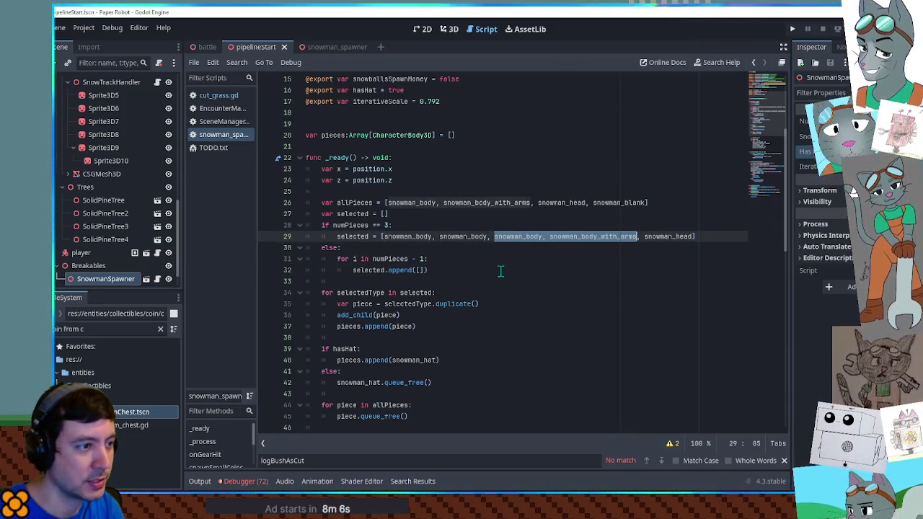
click(420, 270)
key(ctrl+v)
Repeat the snowman_body, snowman_body_with_arms pair three times in the list
double_click(675, 236)
drag(562, 270, 418, 271)
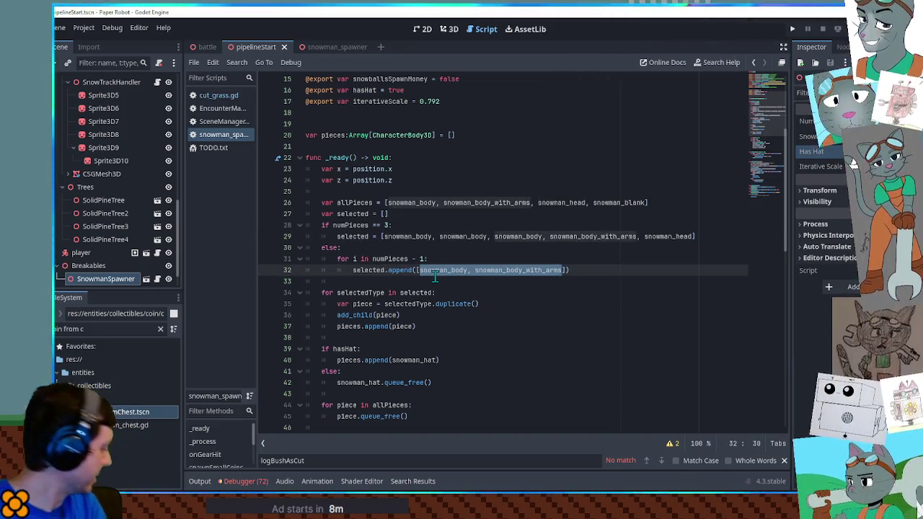
key(Right)
text(,)
key(ctrl+v)
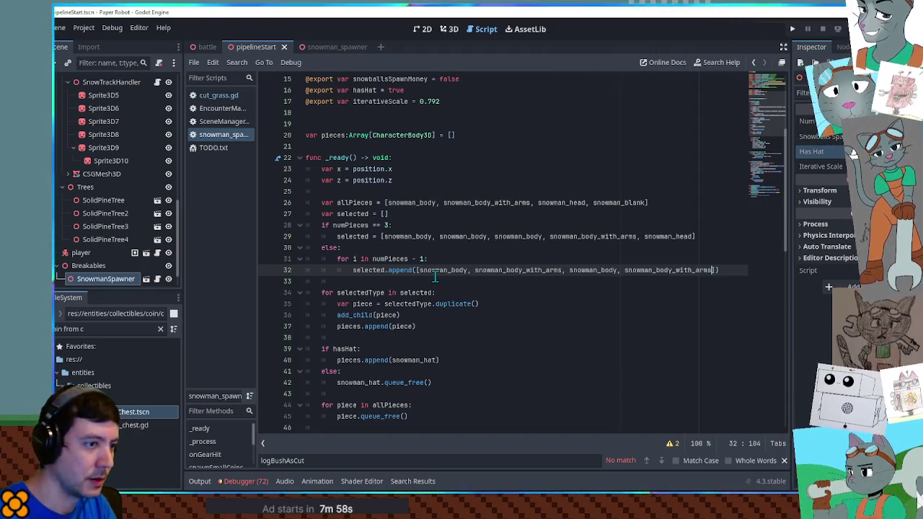
text(,)
key(ctrl+v)
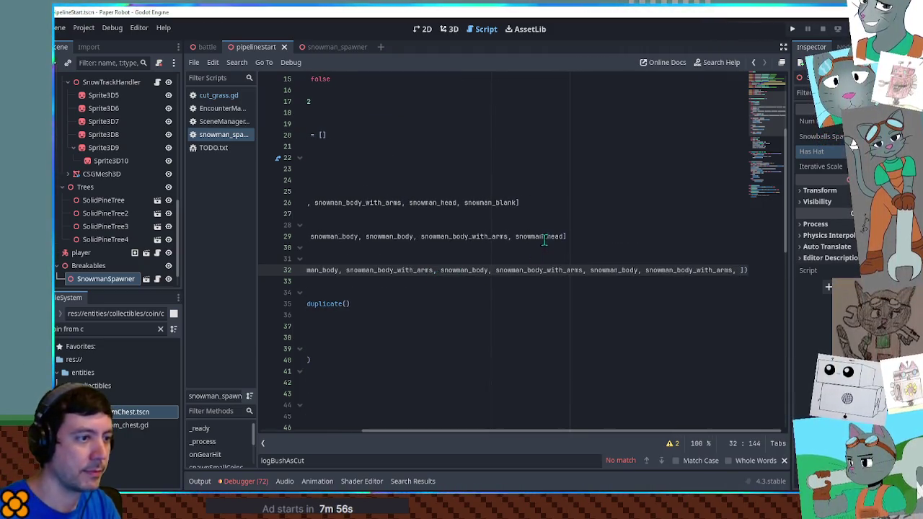
Add snowman_head to the end of the body-piece list on line 32
click(544, 241)
double_click(584, 236)
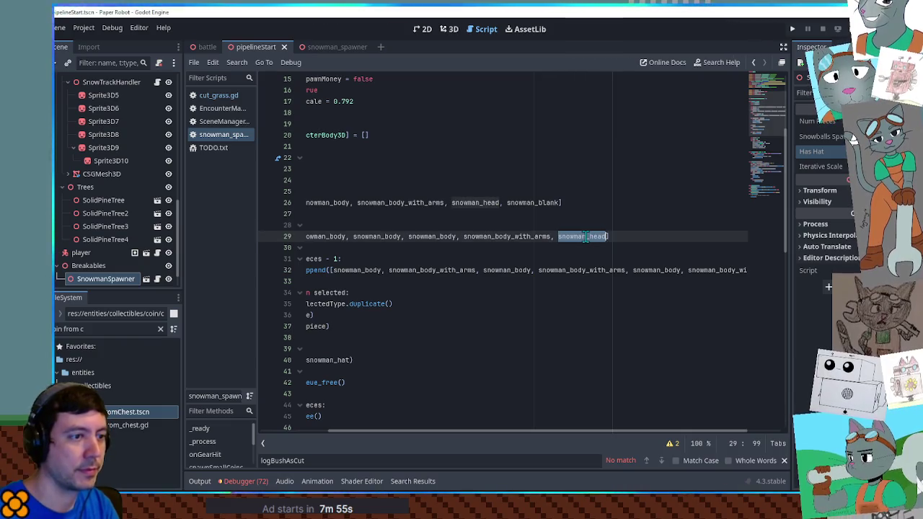
click(704, 270)
key(Home)
key(Home)
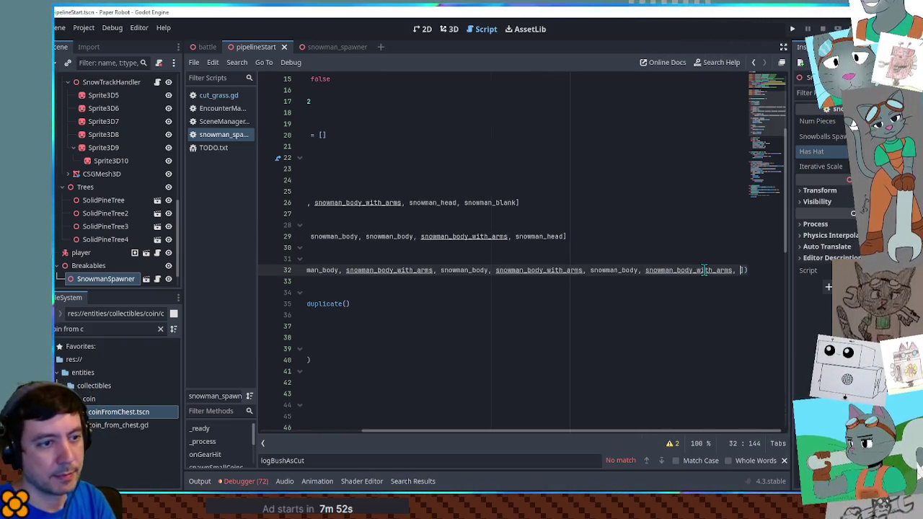
key(End)
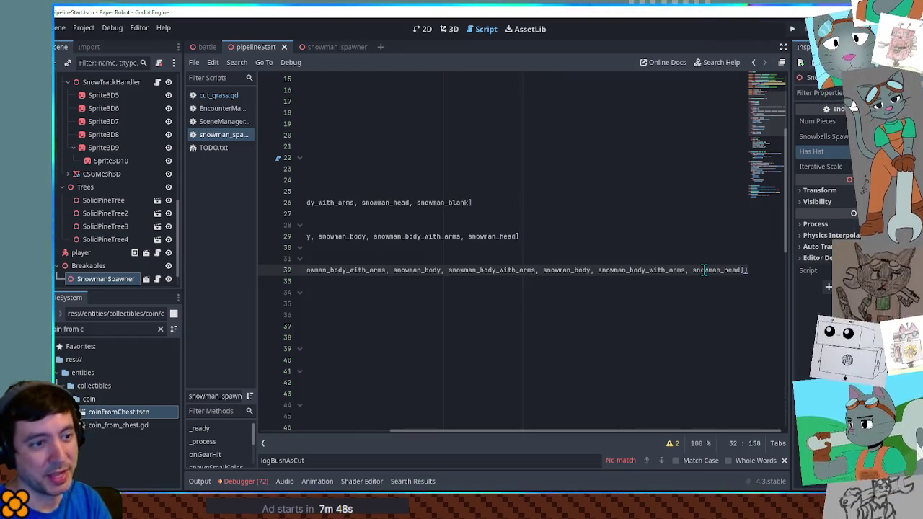
key(Return)
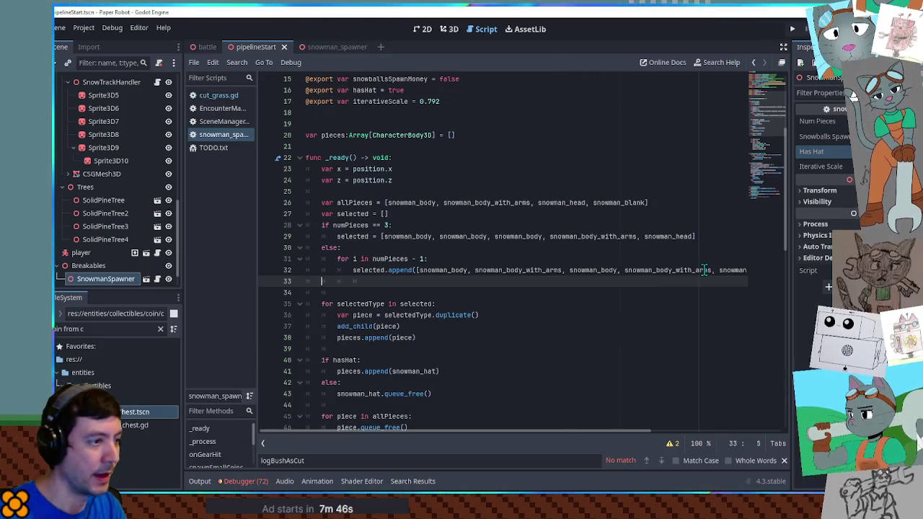
triple_click(358, 270)
key(ctrl+c)
click(355, 281)
key(ctrl+v)
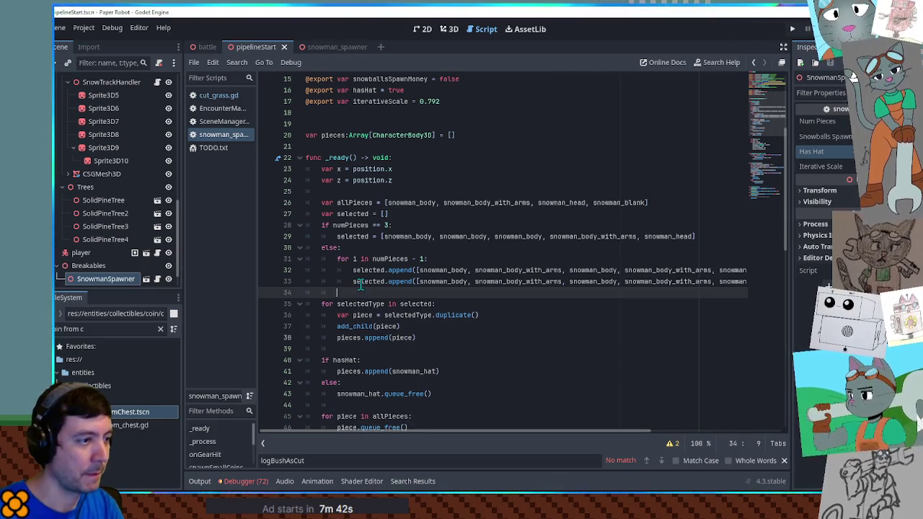
key(ctrl+z)
mouse_move(401, 280)
mouse_down()
mouse_move(750, 279)
mouse_move(707, 281)
mouse_up()
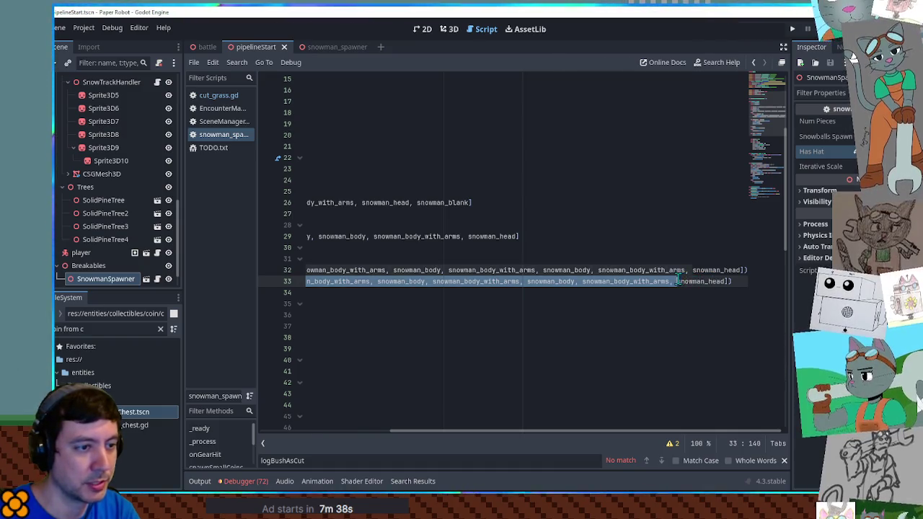
key(BackSpace)
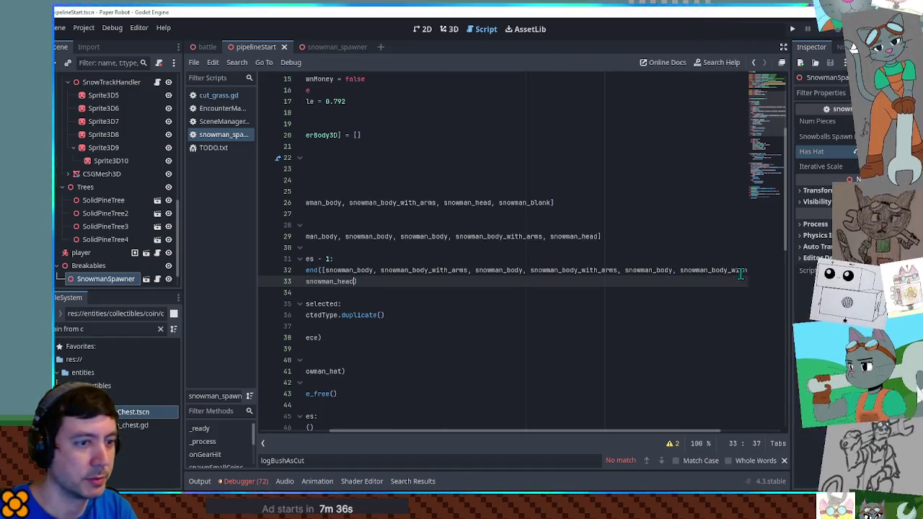
key(Home)
key(BackSpace)
key(BackSpace)
key(BackSpace)
Call pick_random on the piece list, then save and run the game
text(.pick_random)
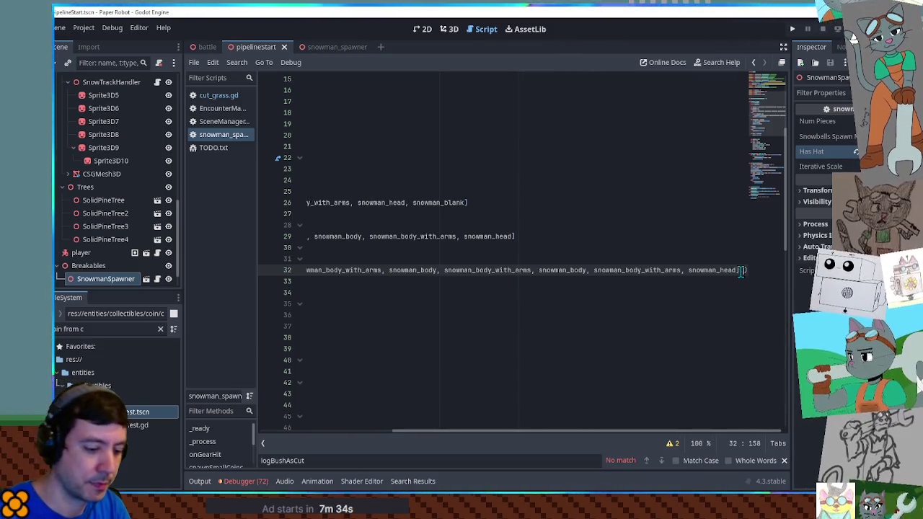
key(Home)
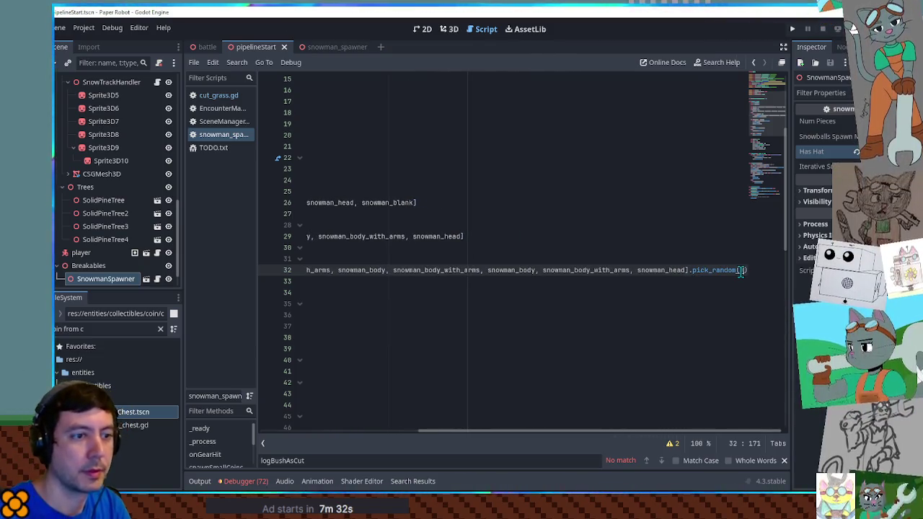
click(440, 261)
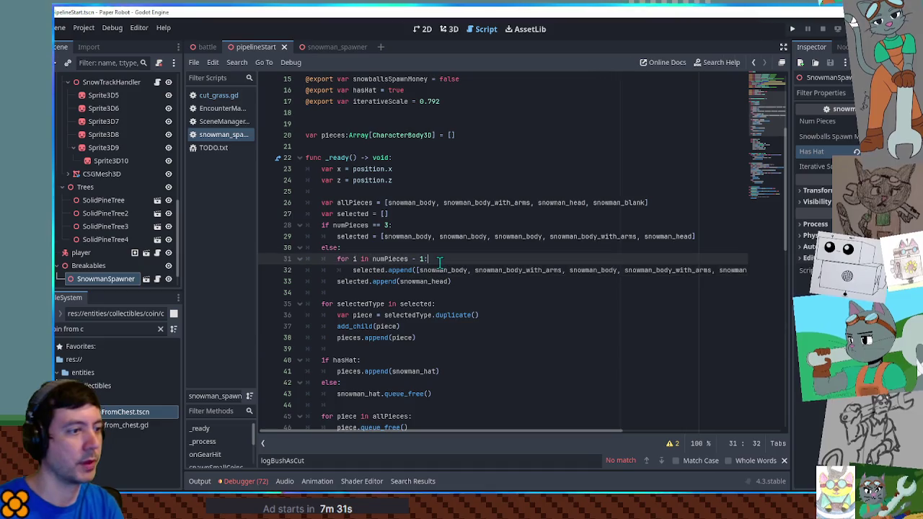
click(478, 283)
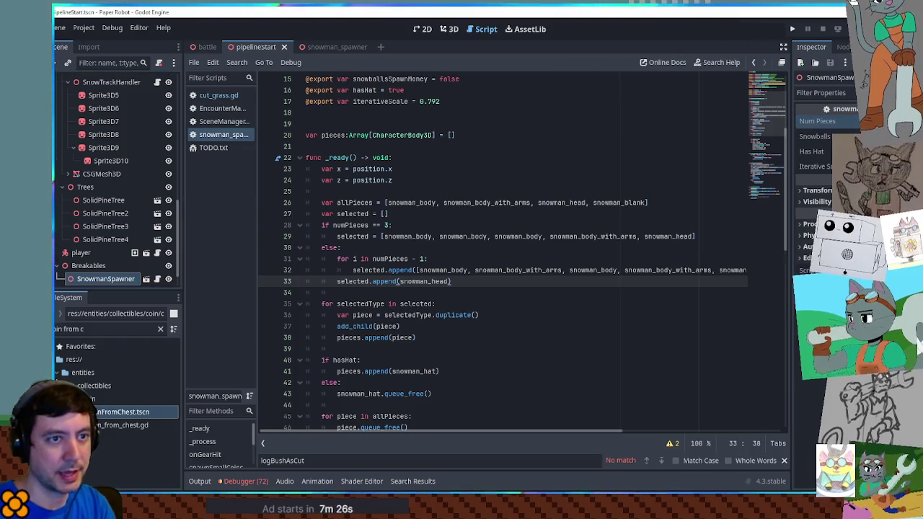
key(F5)
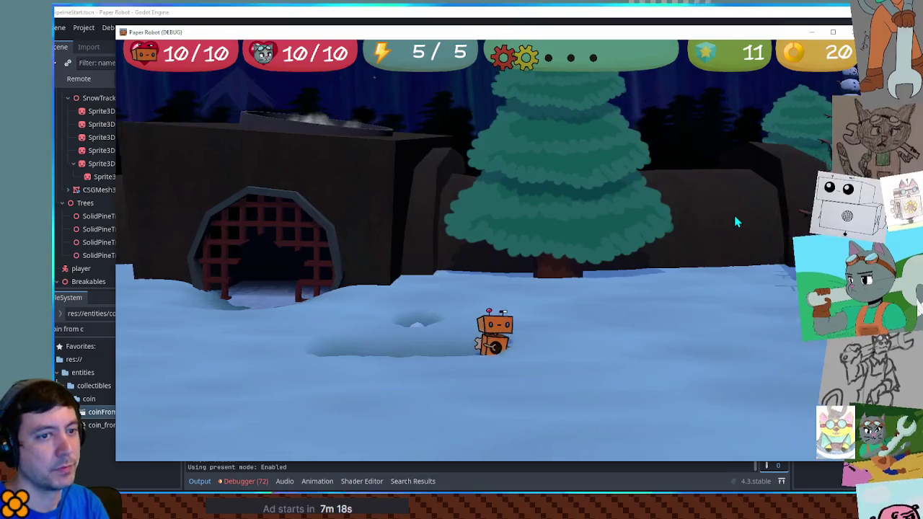
key(d)
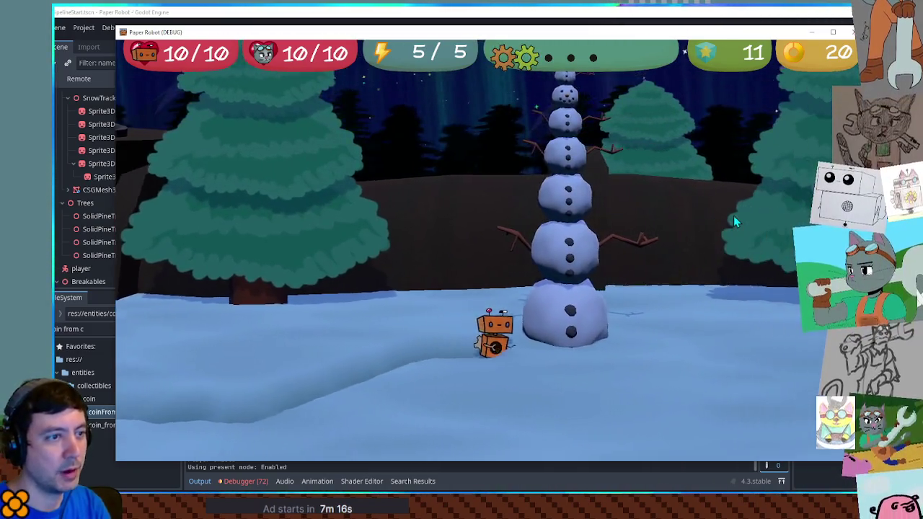
key(d)
key(a)
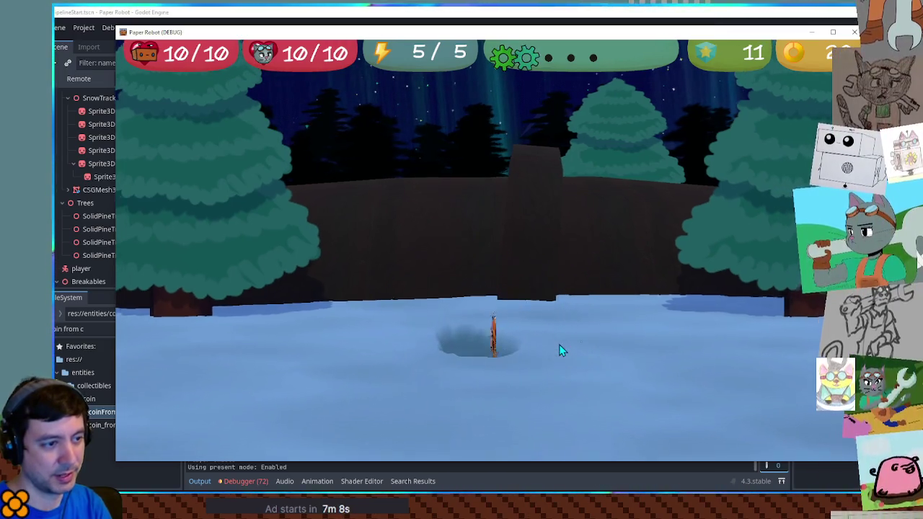
click(853, 36)
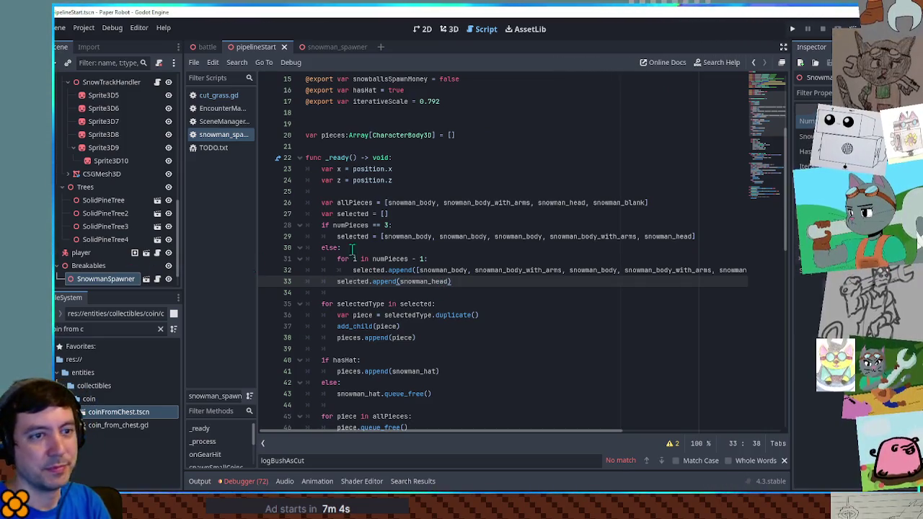
Save the scene and scroll back to the spawner's export variables
key(ctrl+s)
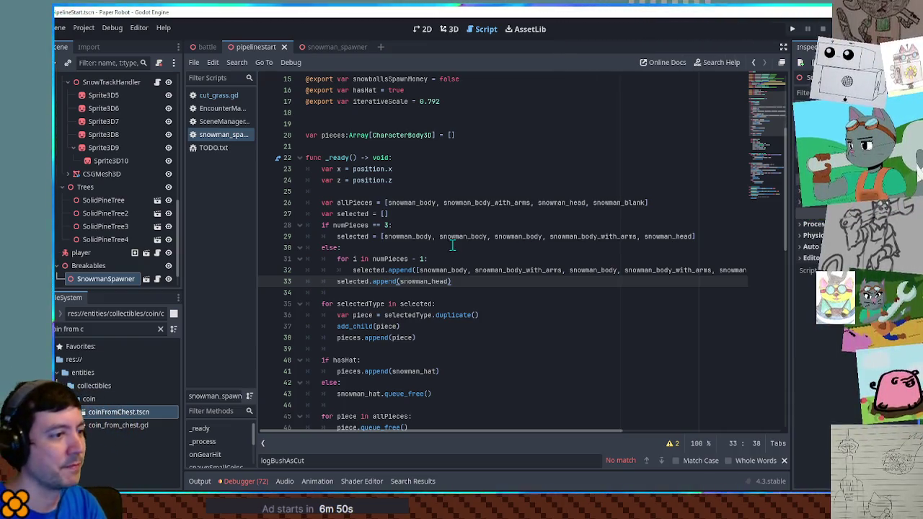
scroll(472, 238, down, 5)
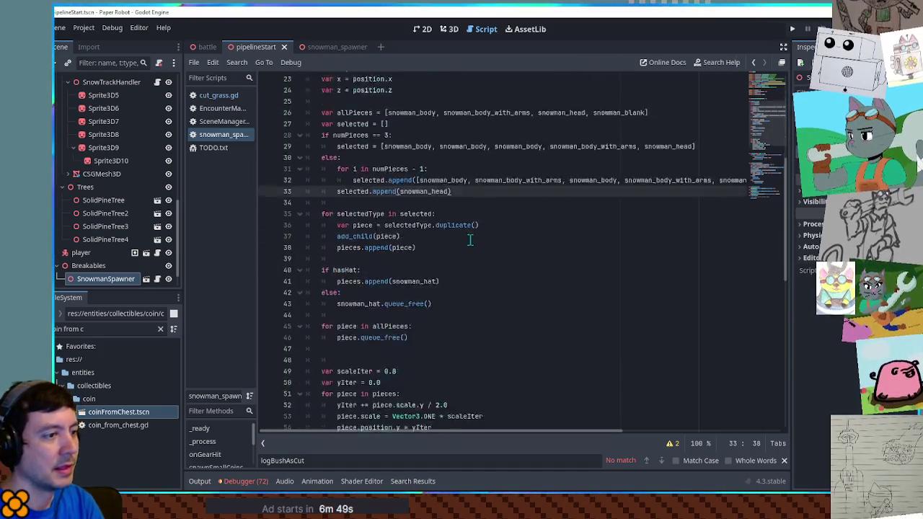
scroll(484, 242, up, 6)
scroll(484, 242, up, 4)
scroll(773, 167, down, 15)
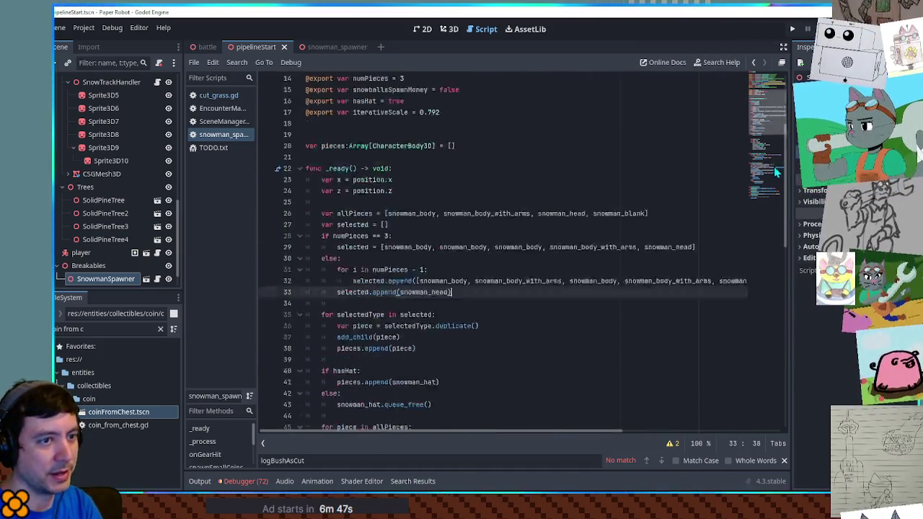
scroll(551, 147, up, 14)
scroll(552, 147, up, 3)
Duplicate the iterativeScale export line and turn it into an exported infinite = false flag
click(440, 157)
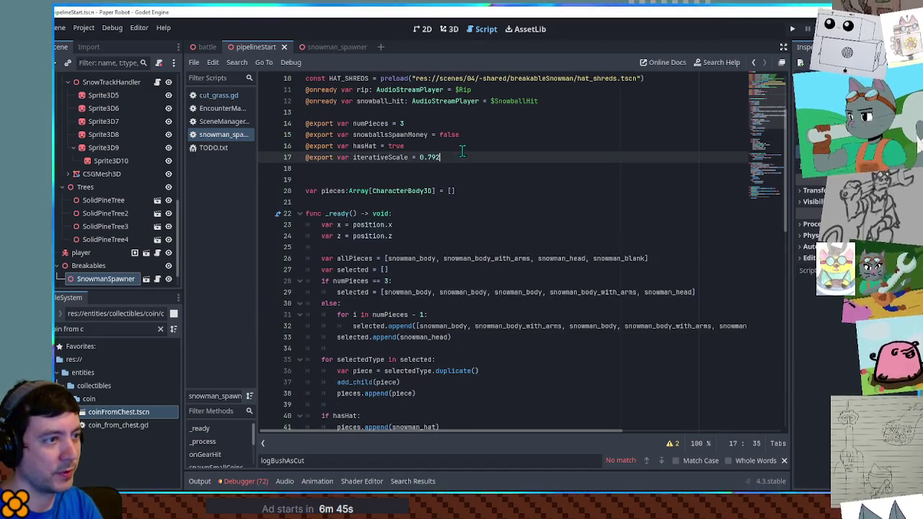
key(ctrl+shift+d)
drag(353, 168, 472, 169)
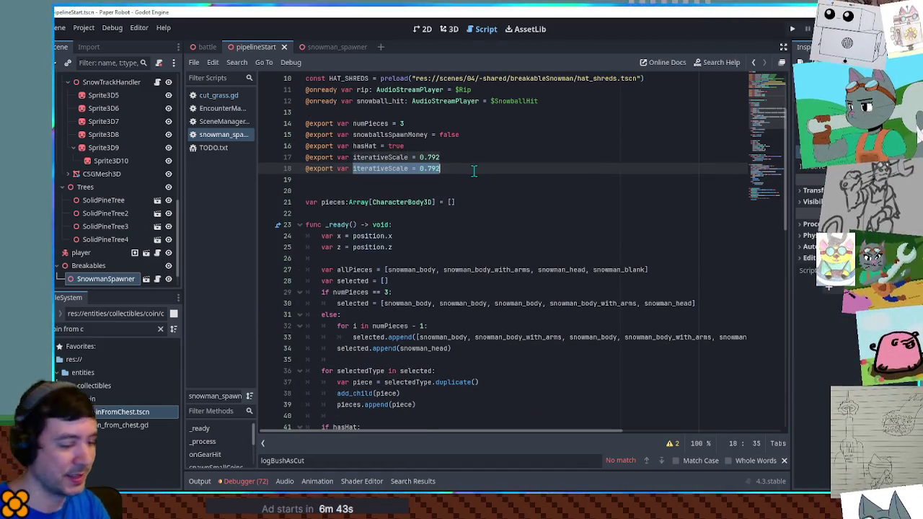
text(respawn =)
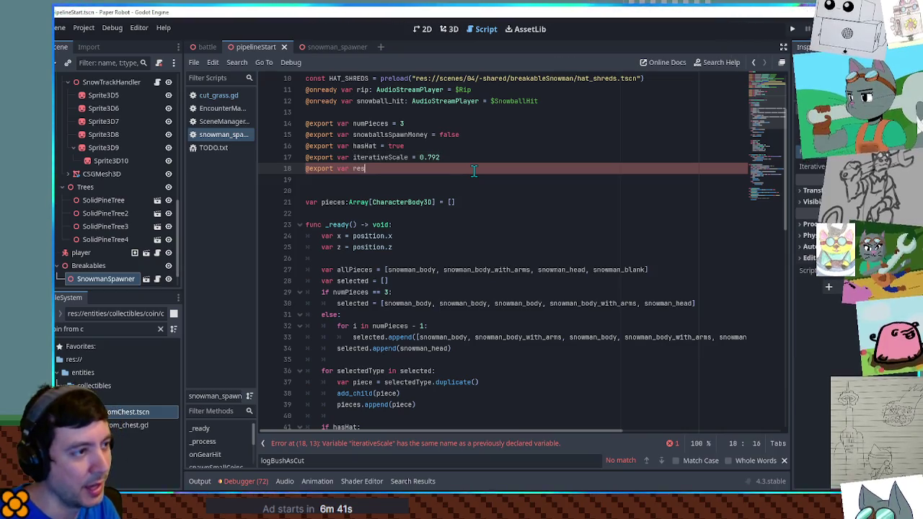
key(BackSpace)
key(BackSpace)
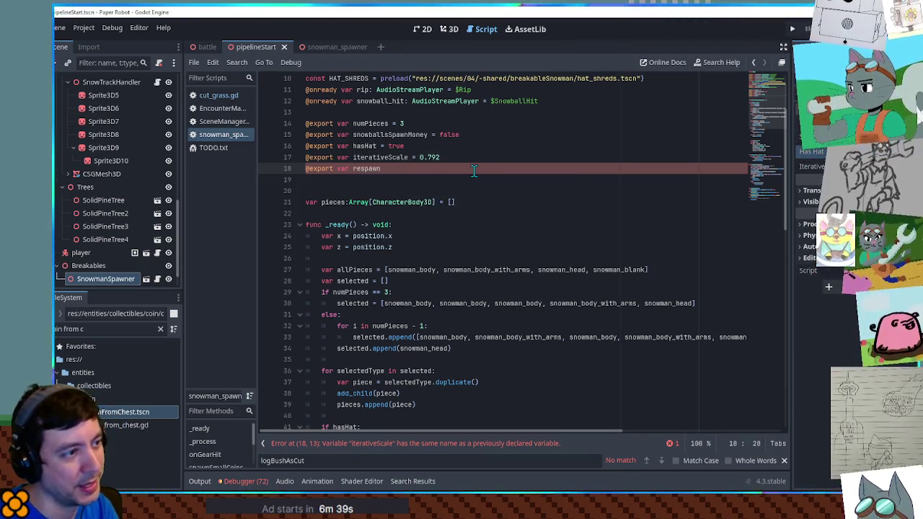
key(BackSpace)
key(BackSpace)
key(BackSpace)
text(infini)
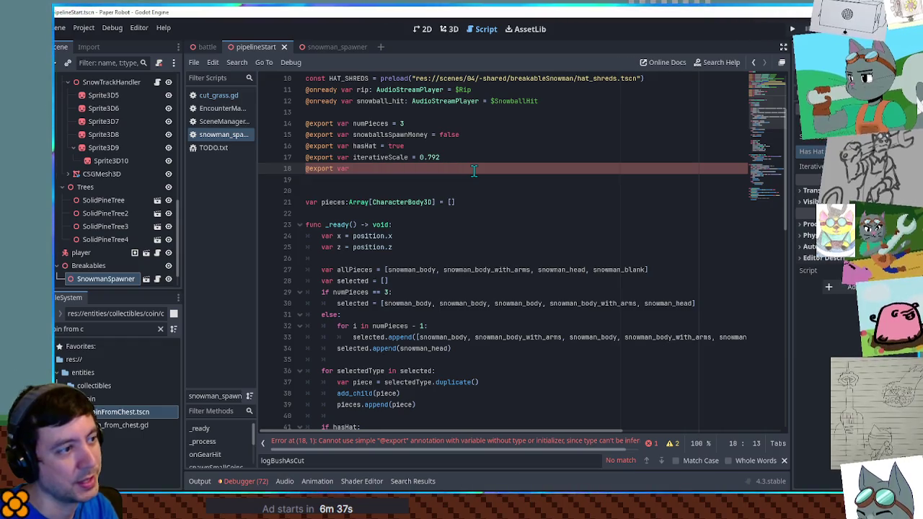
text(te = flase)
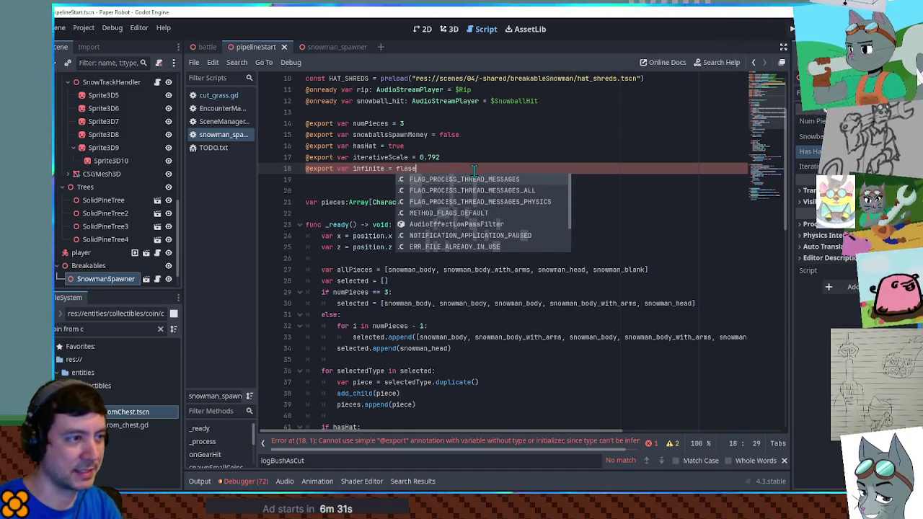
key(Escape)
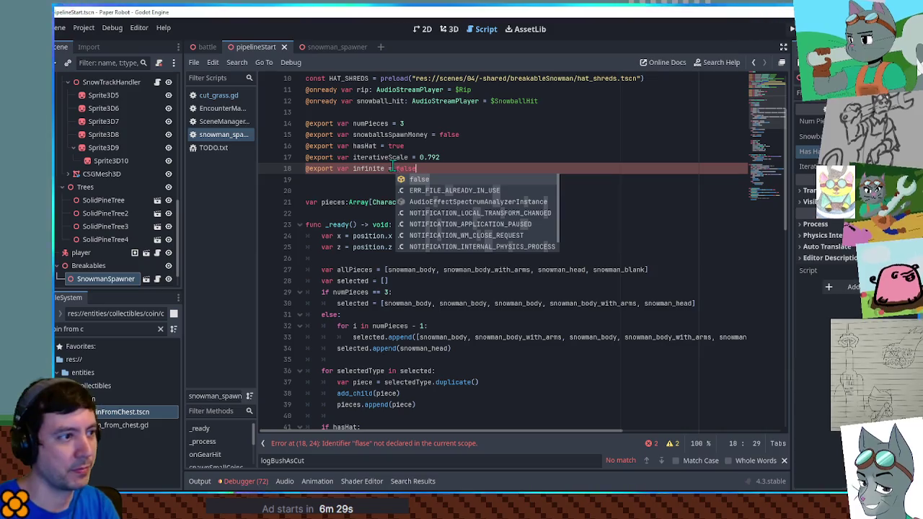
double_click(368, 168)
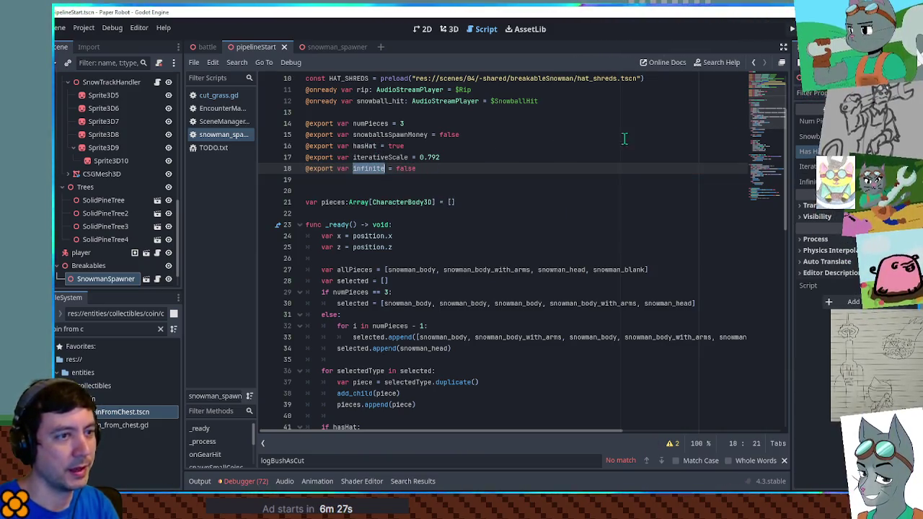
scroll(778, 217, down, 15)
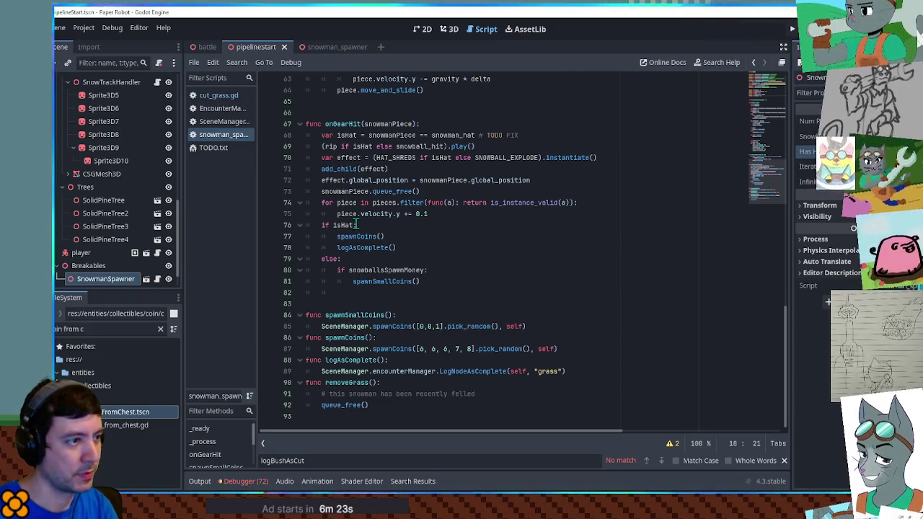
Wrap the snowmanPiece.queue_free() call in an if infinite / else branch
double_click(347, 191)
click(322, 191)
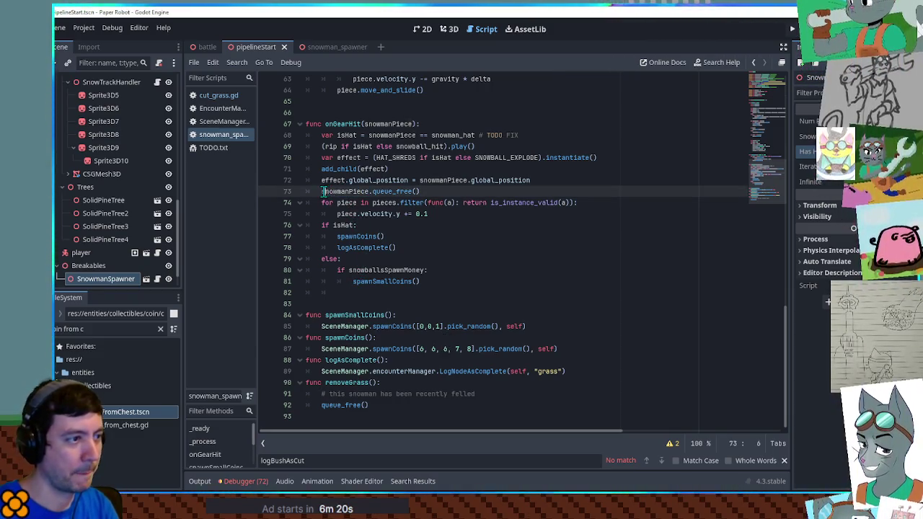
text(if infinite:)
key(Return)
key(BackSpace)
text(else:)
key(Return)
key(Up)
key(Up)
Make the infinite branch raise snowmanPiece.position.y by 10, then save the script
key(End)
key(Return)
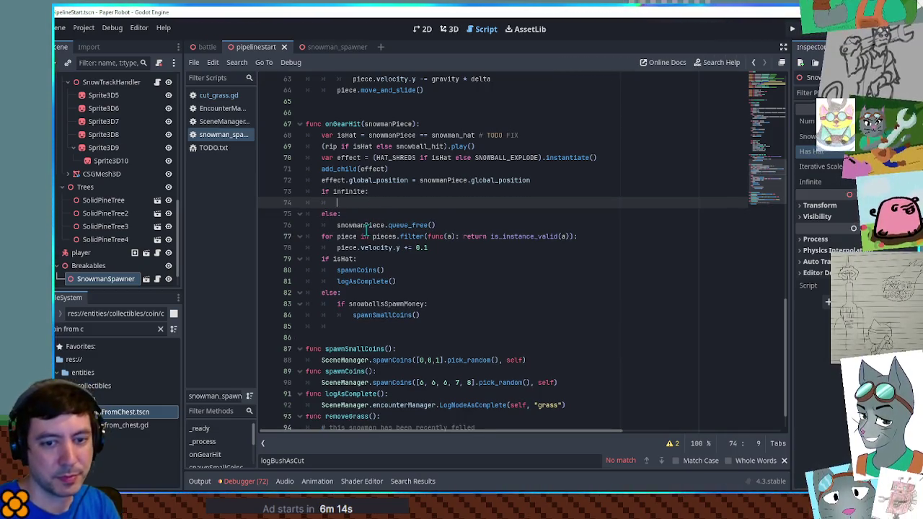
text(snowmanPiece.position)
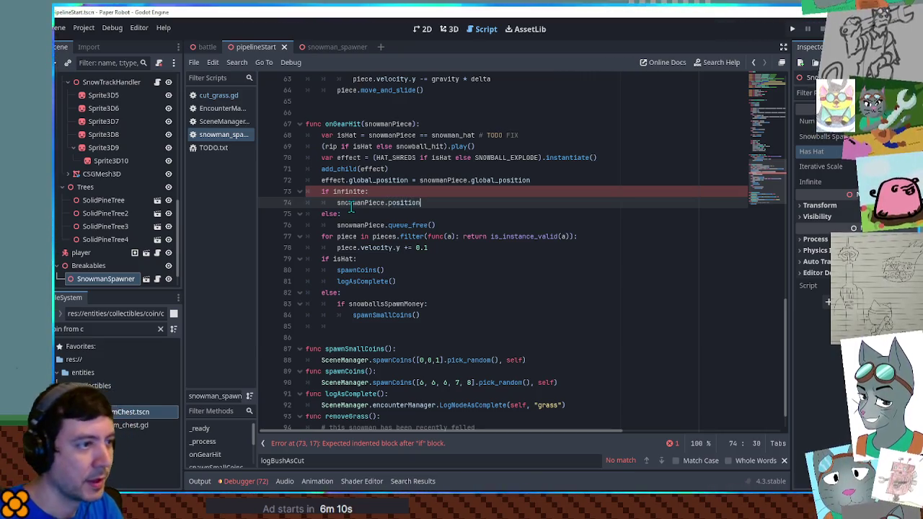
key(BackSpace)
key(BackSpace)
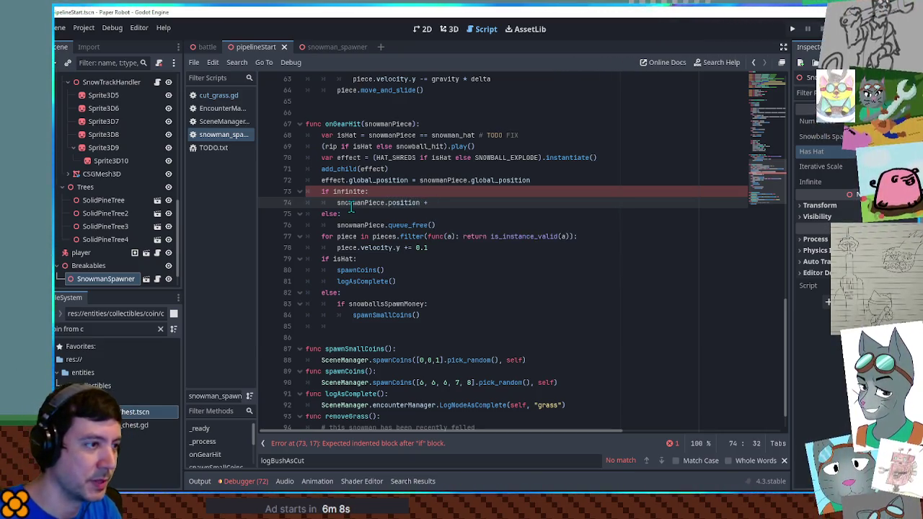
text(= 10)
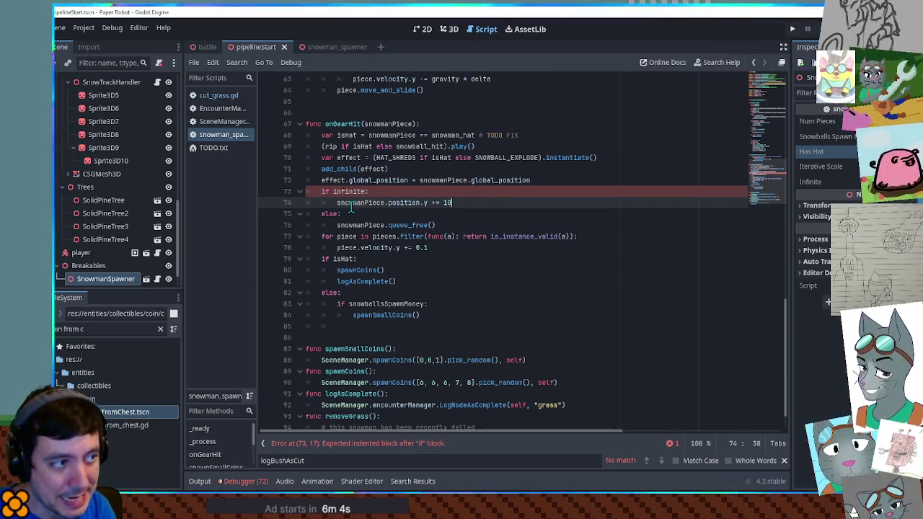
key(End)
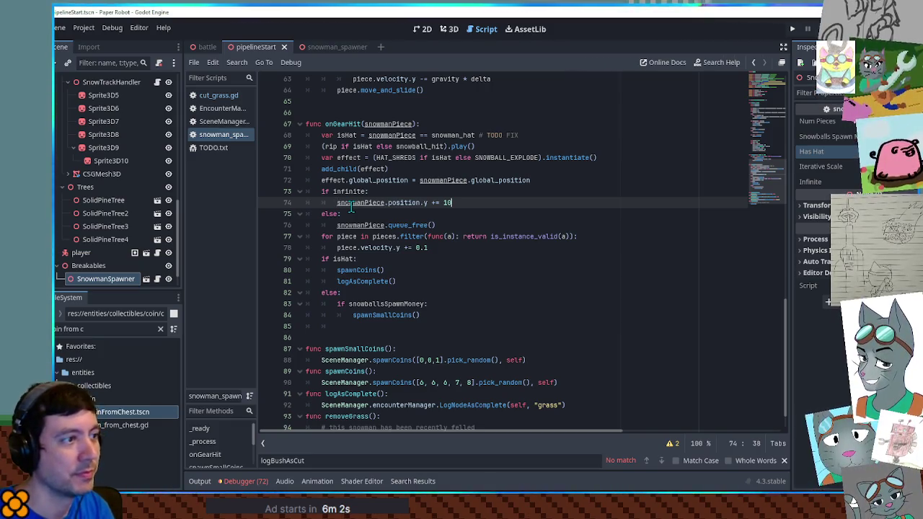
key(ctrl+s)
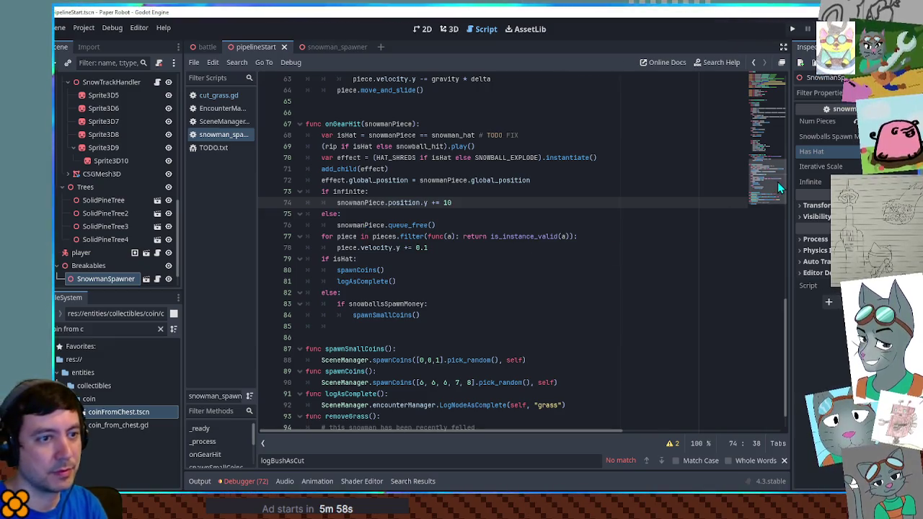
drag(777, 182, 773, 90)
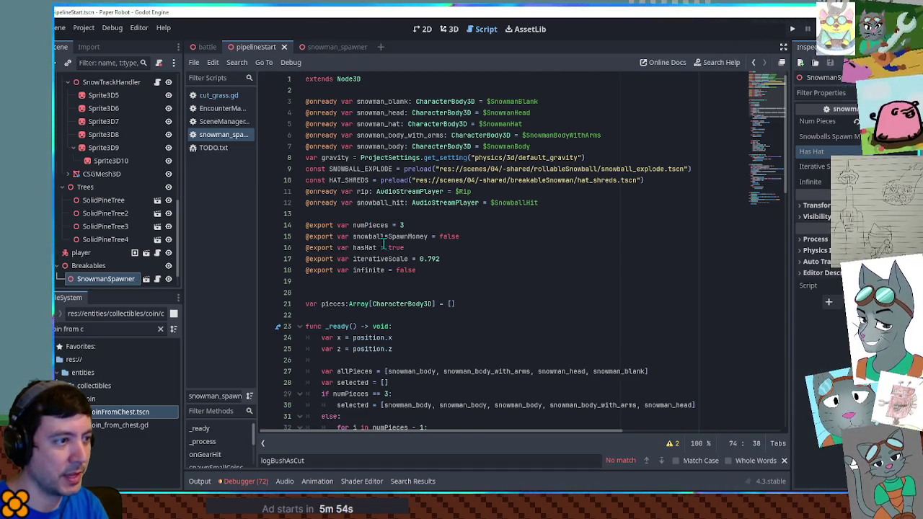
Start an 'if infinite:' block at the top of _ready
scroll(371, 145, down, 3)
double_click(369, 146)
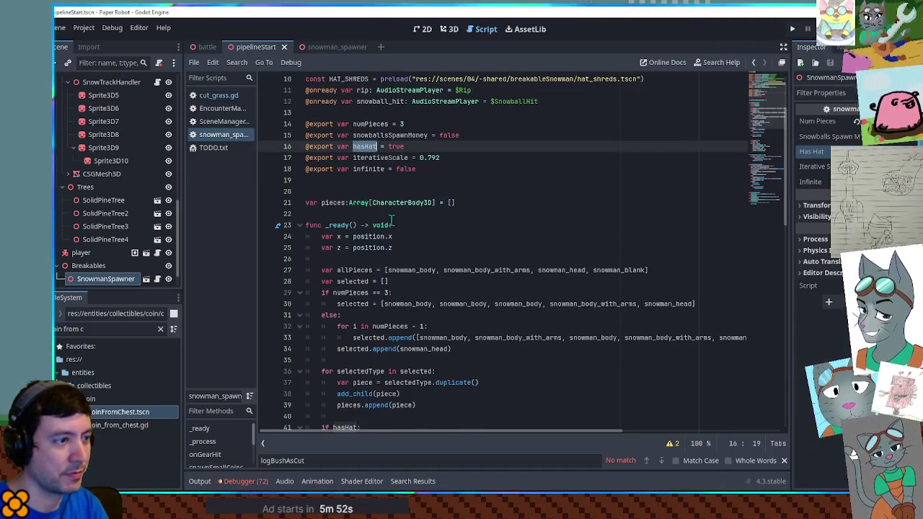
scroll(347, 322, down, 3)
scroll(347, 321, up, 1)
click(402, 160)
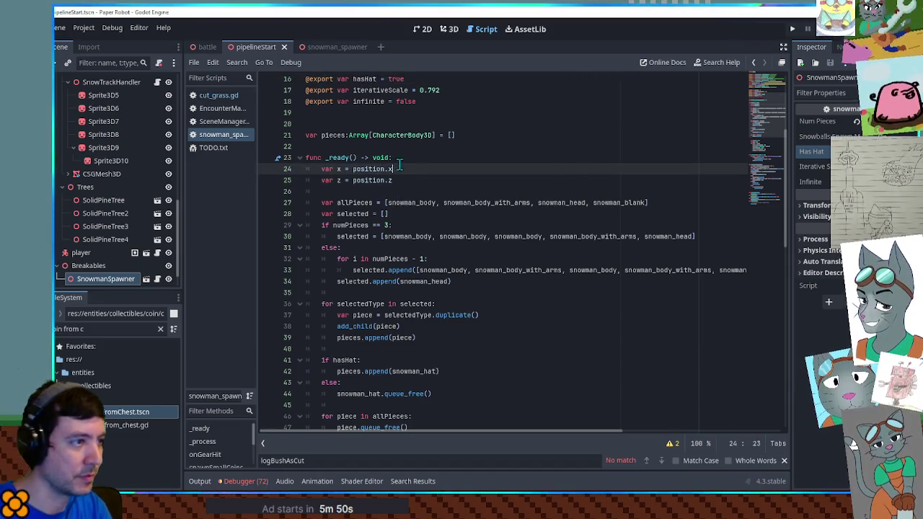
key(Return)
text(finite: hasHat = false)
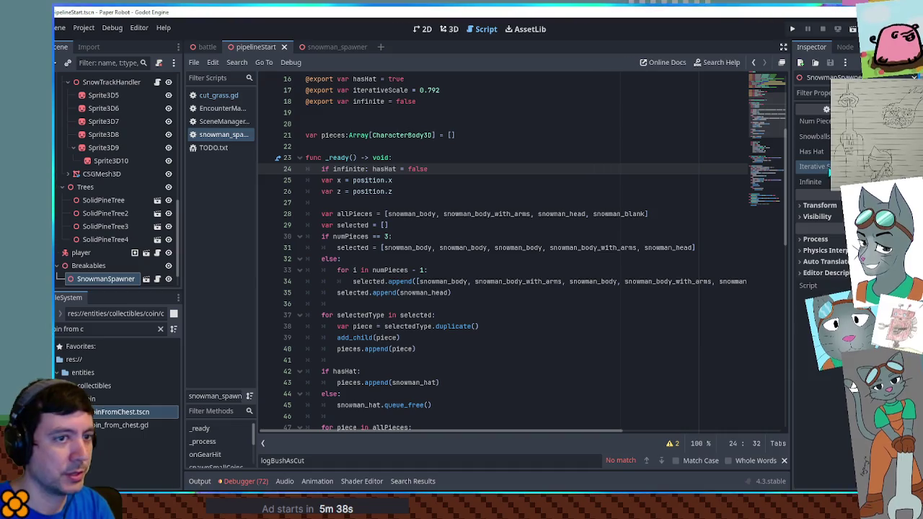
Set hasHat = false and iterativeScale = 1.0 inside that block, save, and run the game
scroll(362, 160, up, 3)
double_click(378, 191)
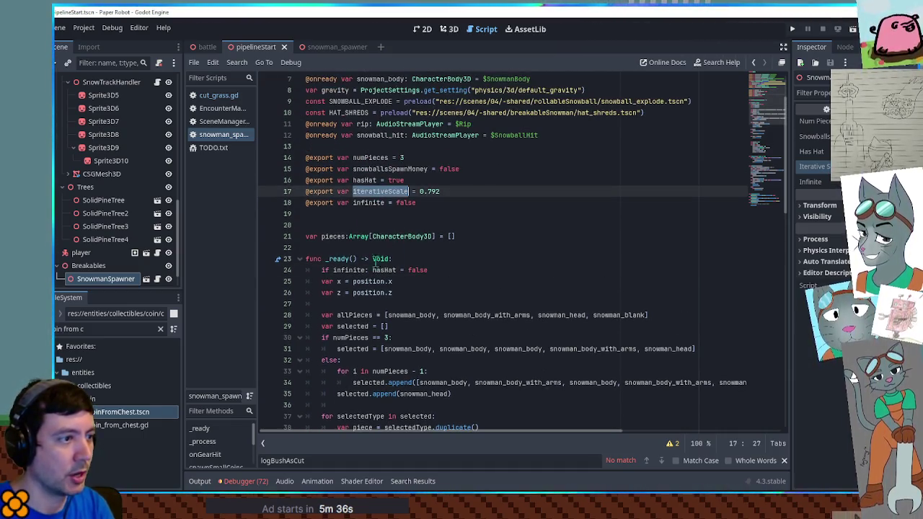
click(373, 269)
key(Return)
click(433, 281)
key(Return)
text(iterativeScale = 1.0)
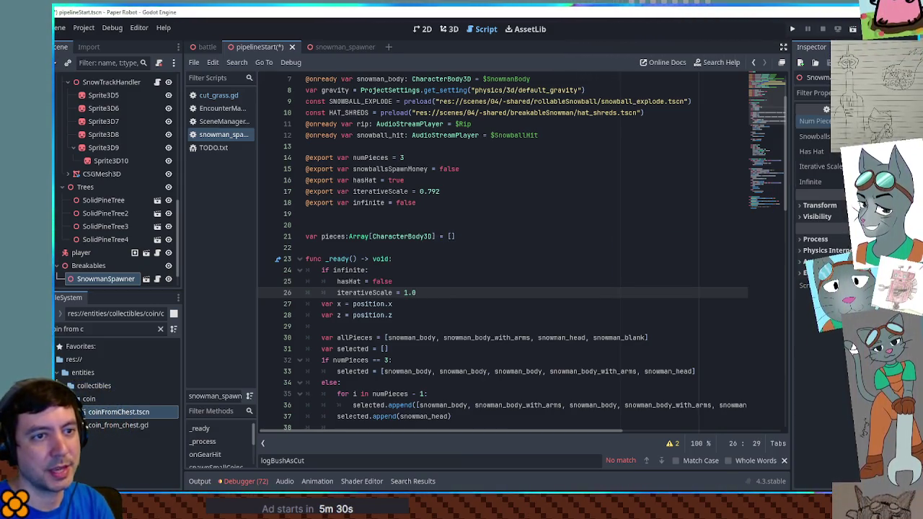
key(ctrl+s)
click(332, 146)
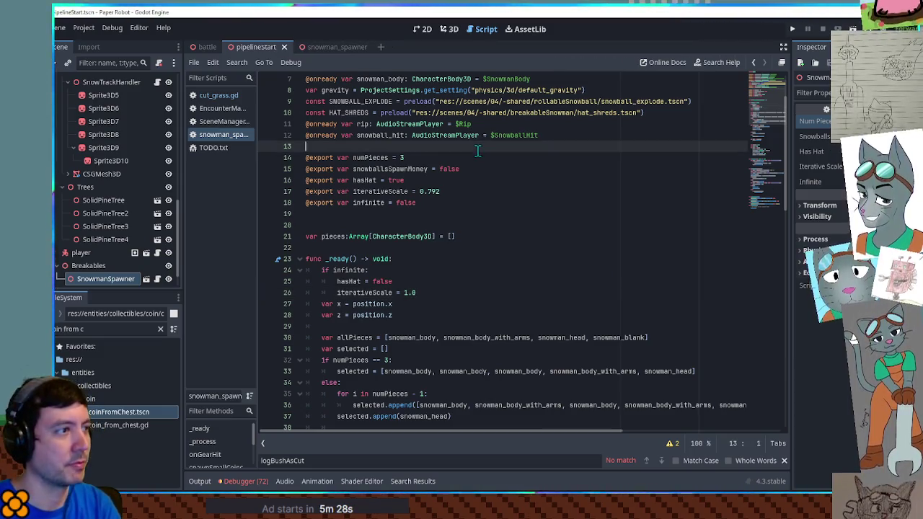
key(ctrl+s)
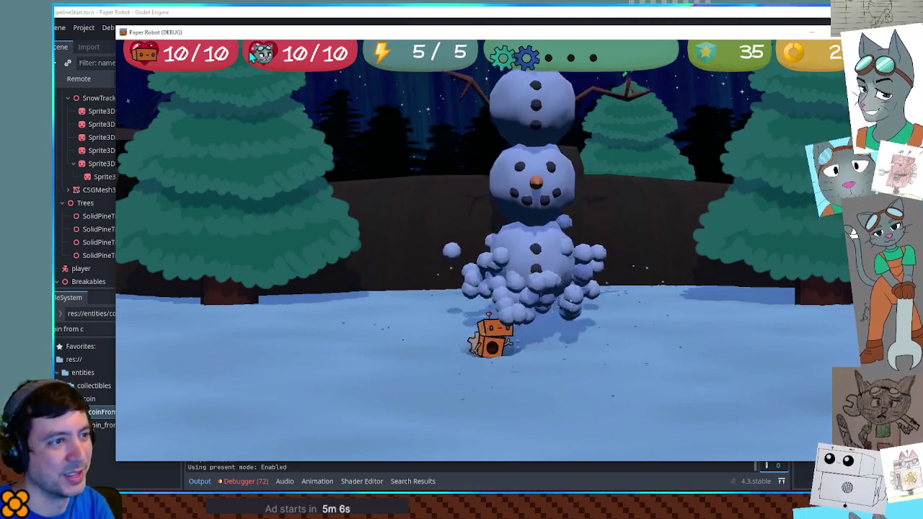
Drive the robot left and right past the full-height snowman tower, then stop the game
key(Left)
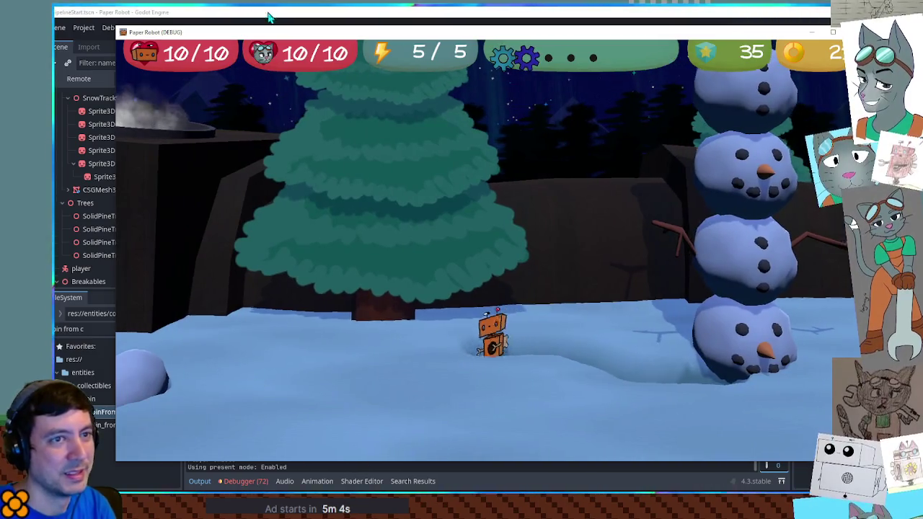
key(Right)
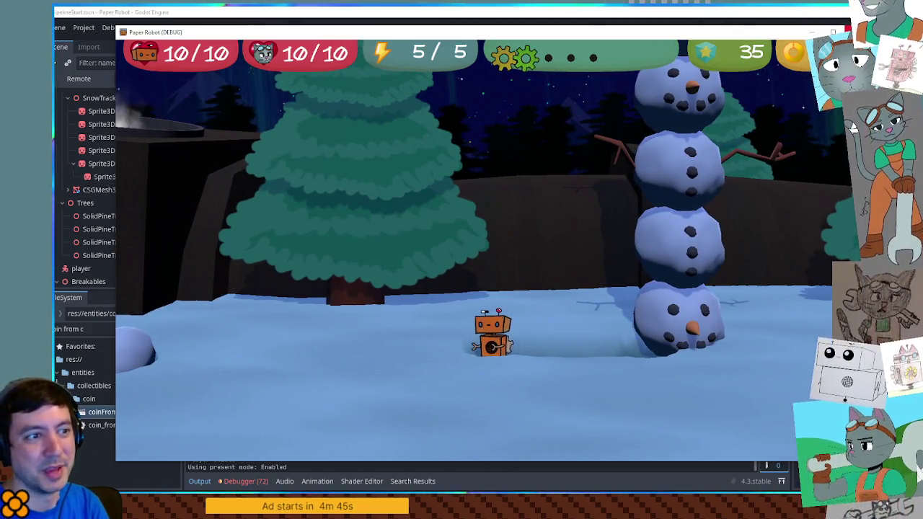
key(F8)
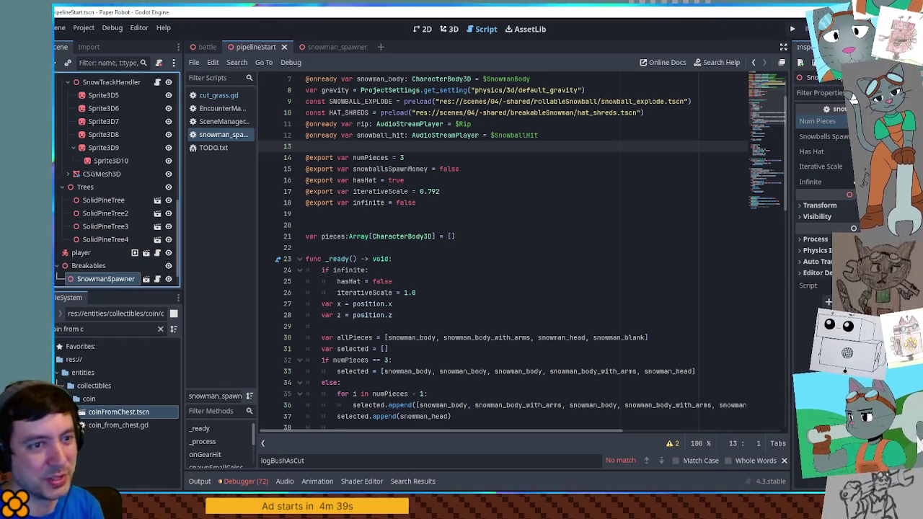
scroll(431, 292, down, 4)
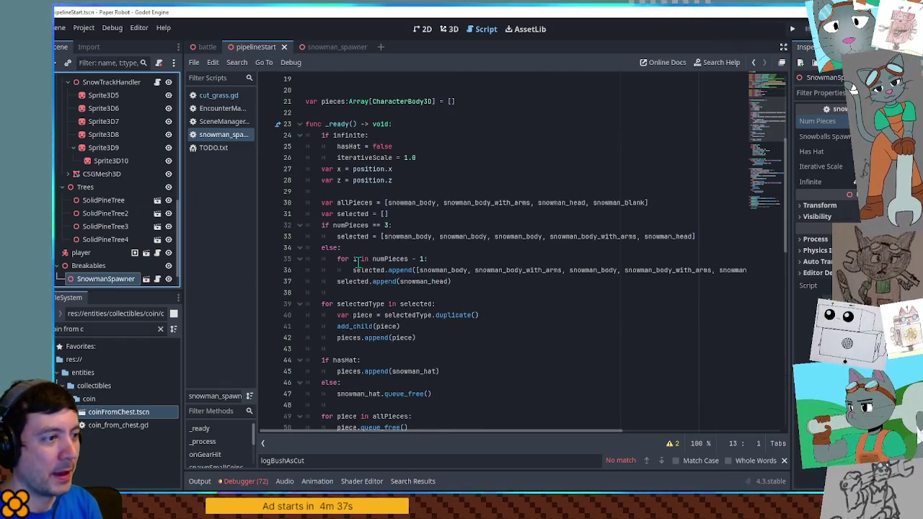
scroll(364, 266, up, 1)
scroll(363, 266, up, 4)
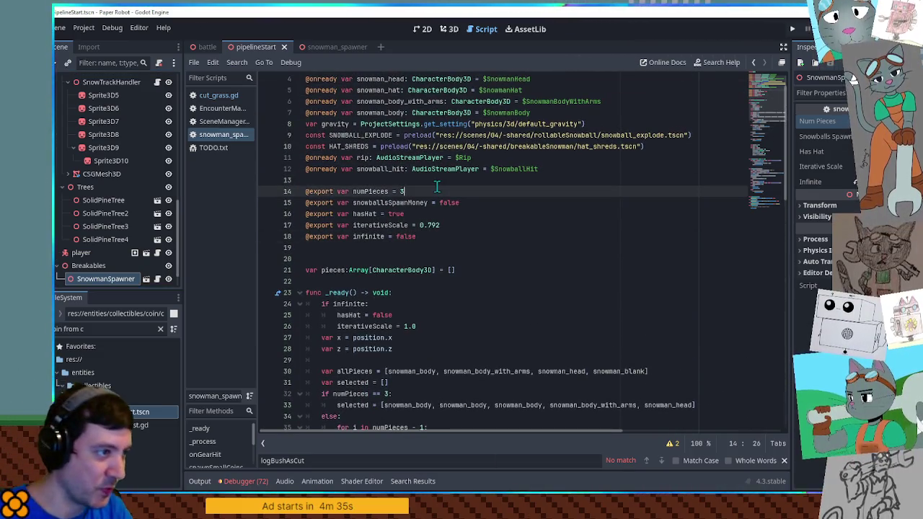
key(Return)
click(442, 258)
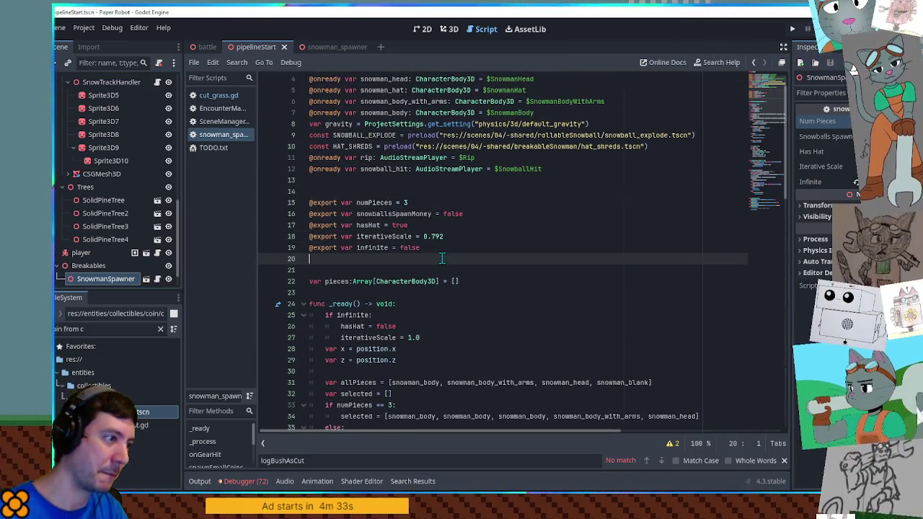
text(@export var pattern =)
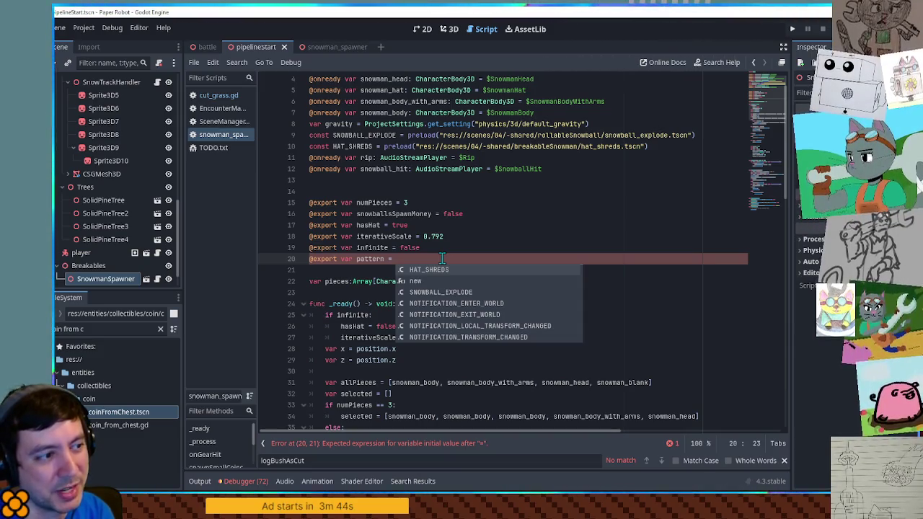
Check the allPieces list, then fill the pattern export's empty quotes with "01"
text(")
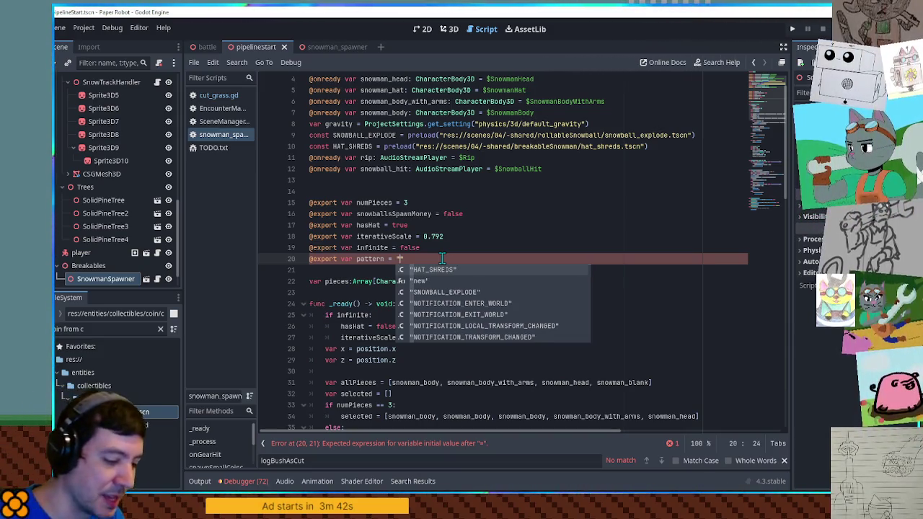
scroll(442, 258, down, 3)
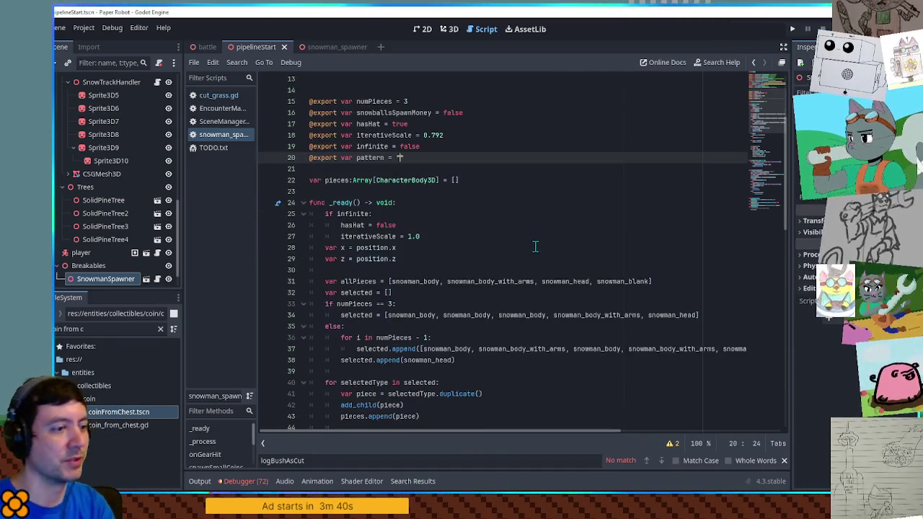
click(406, 282)
double_click(405, 282)
drag(405, 282, 595, 283)
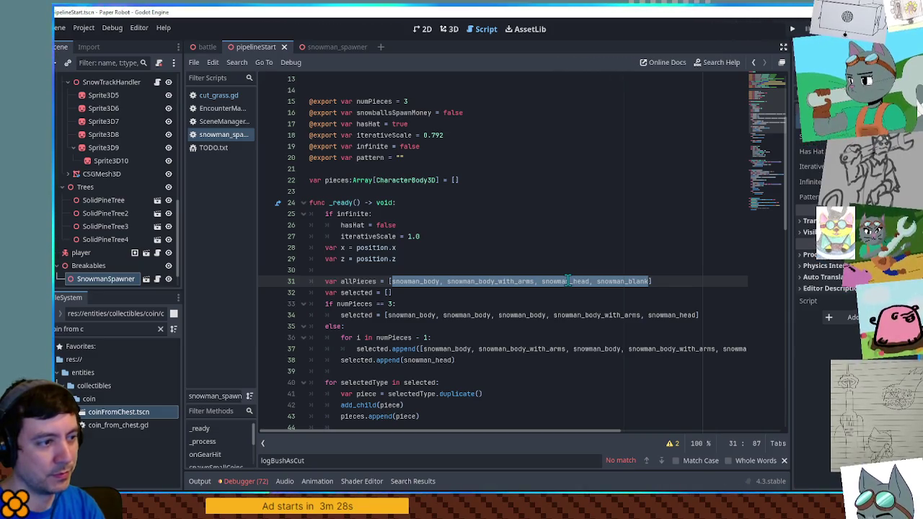
scroll(567, 281, up, 1)
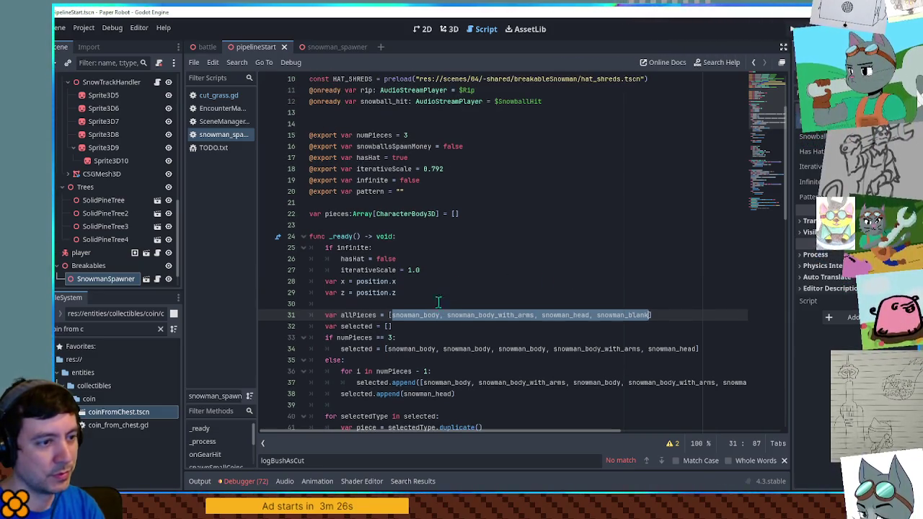
scroll(522, 289, up, 2)
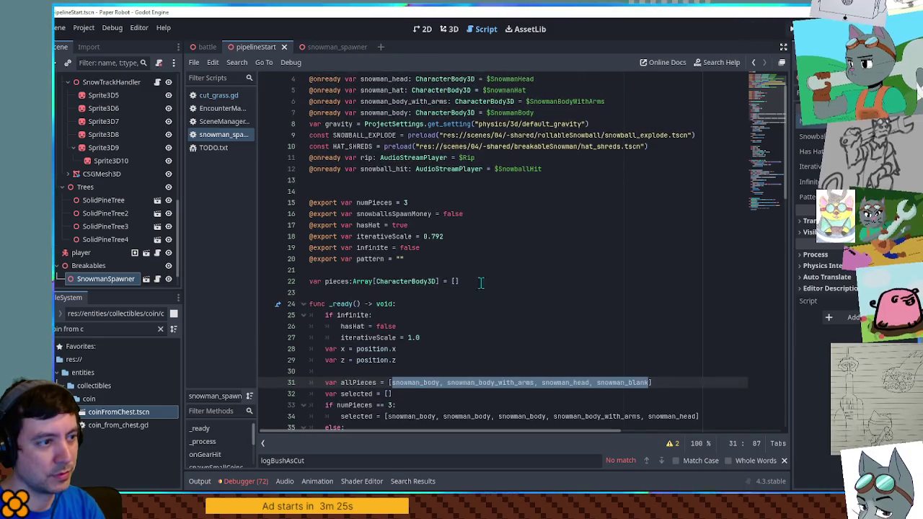
click(399, 259)
text(01)
Review the allPieces entries snowman_body_with_arms, snowman_head and snowman_blank, and the loop's append line
scroll(505, 273, down, 5)
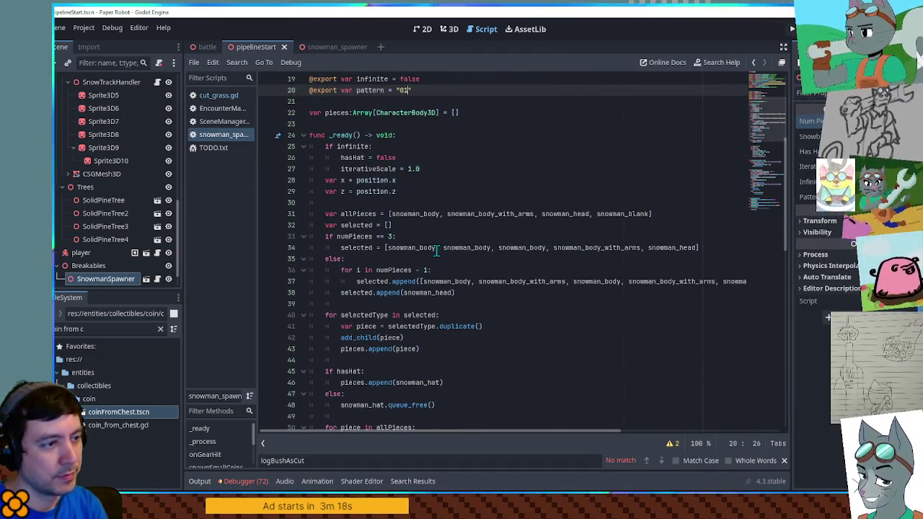
click(411, 214)
double_click(493, 214)
double_click(577, 215)
double_click(622, 215)
scroll(626, 220, up, 2)
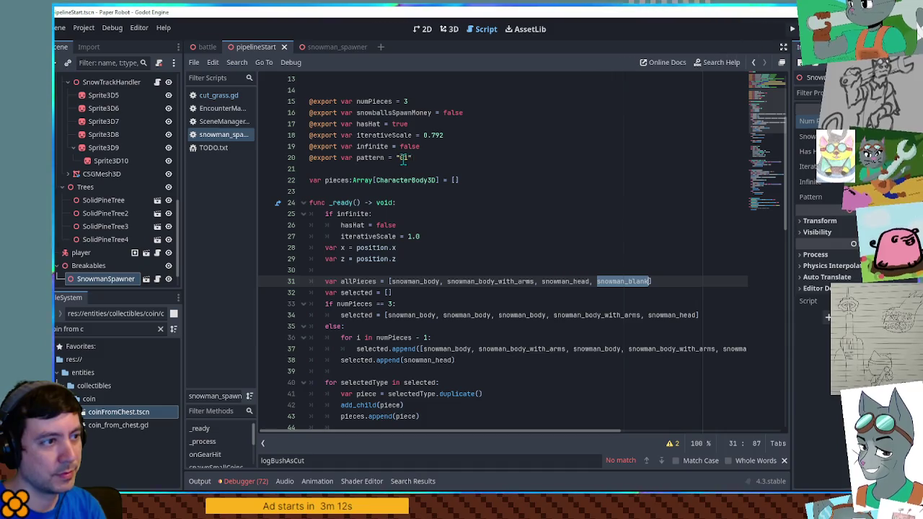
scroll(647, 281, down, 2)
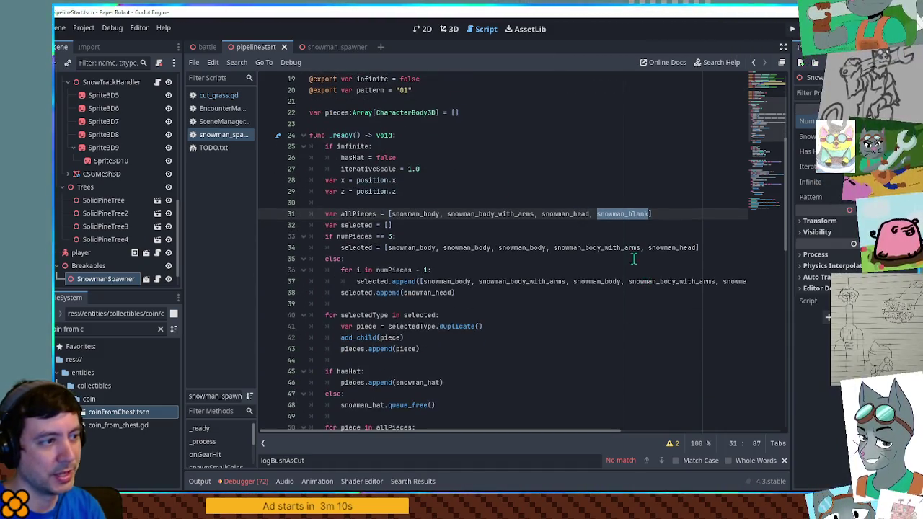
click(351, 238)
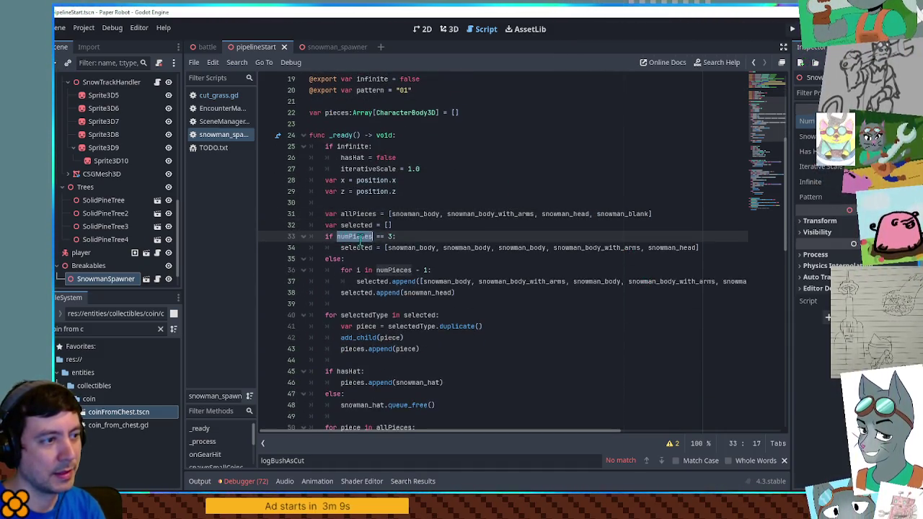
click(421, 226)
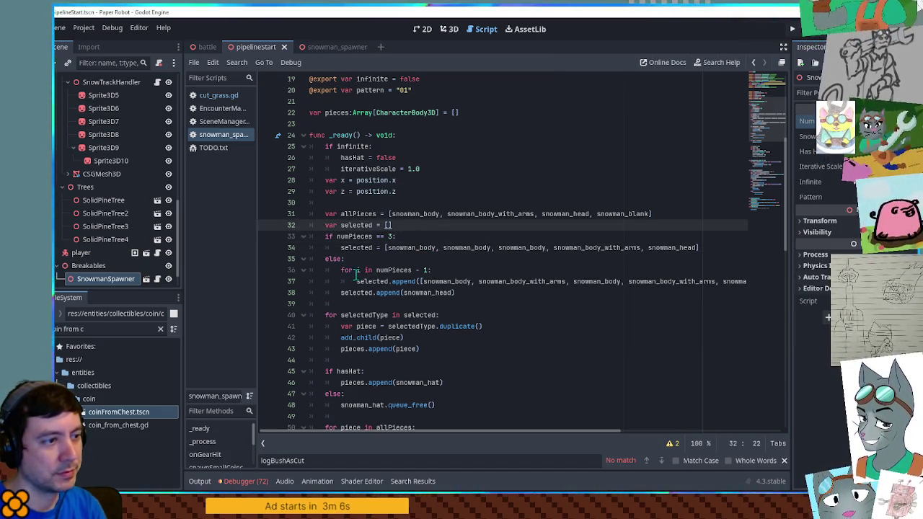
click(467, 280)
scroll(384, 234, up, 2)
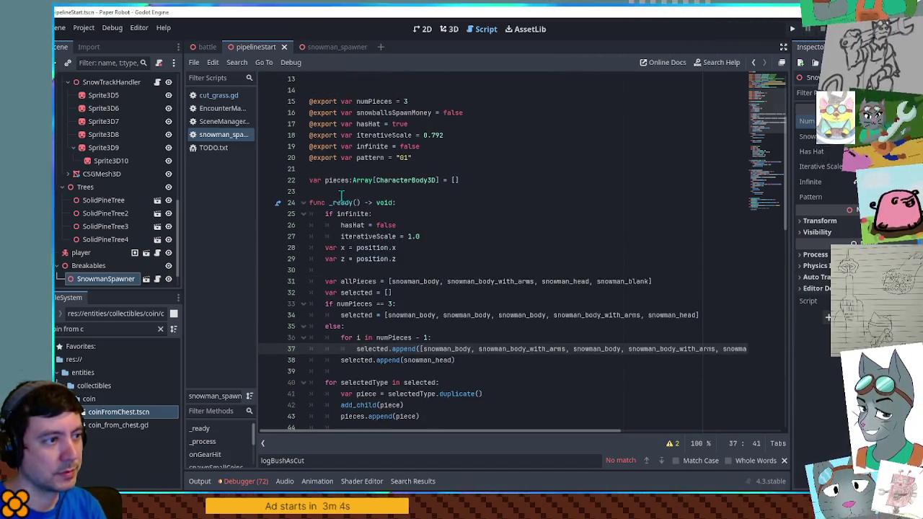
Add a new 'var selectedItem =' line at the start of the for loop
double_click(373, 157)
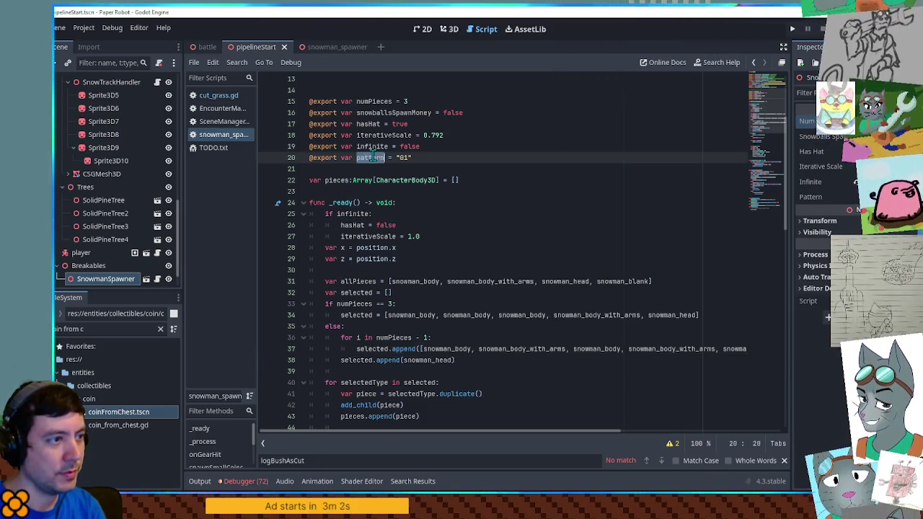
scroll(432, 274, down, 3)
click(443, 237)
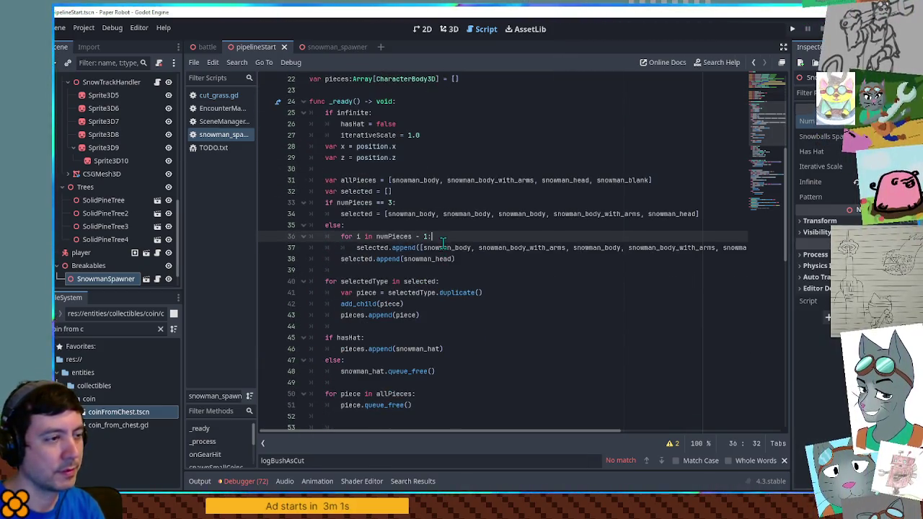
scroll(446, 245, up, 2)
scroll(450, 260, down, 2)
scroll(450, 260, down, 1)
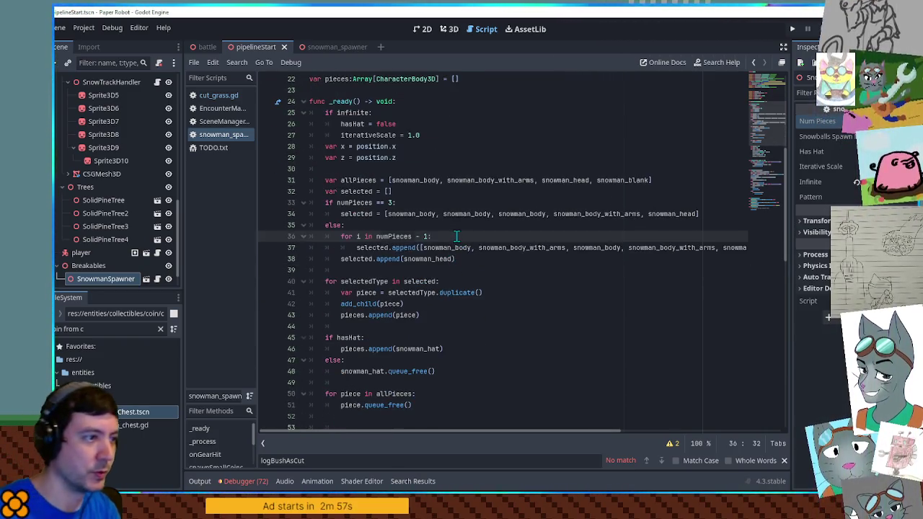
key(Return)
text(var selected)
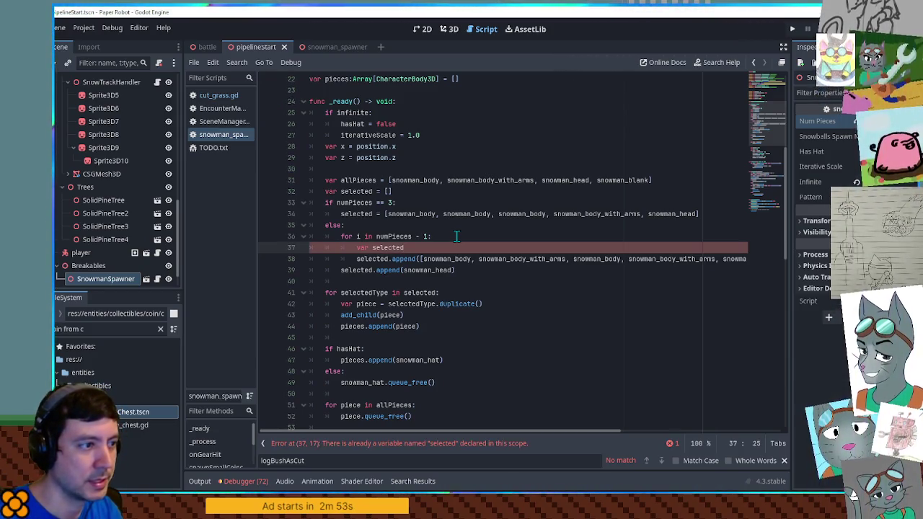
text(Item =)
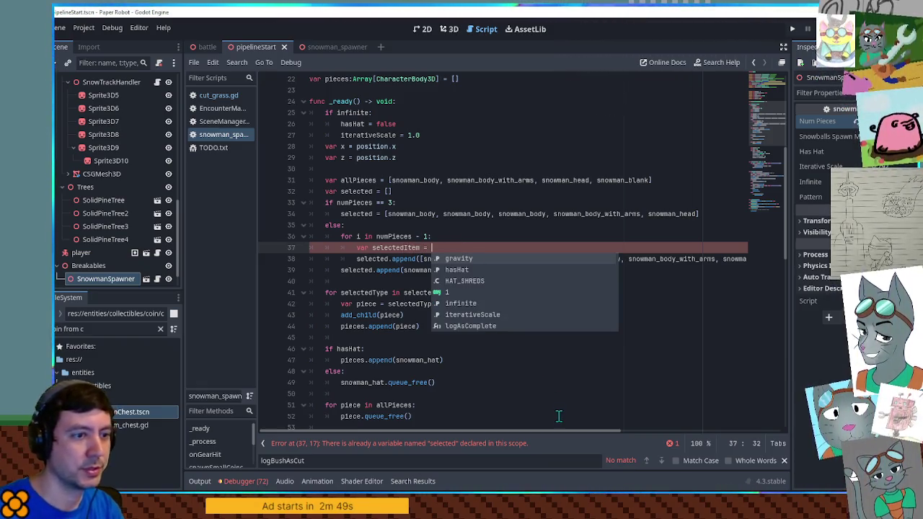
Move the piece list out of append() to become selectedItem's value
mouse_move(558, 431)
mouse_down()
mouse_move(735, 439)
mouse_move(565, 439)
mouse_up()
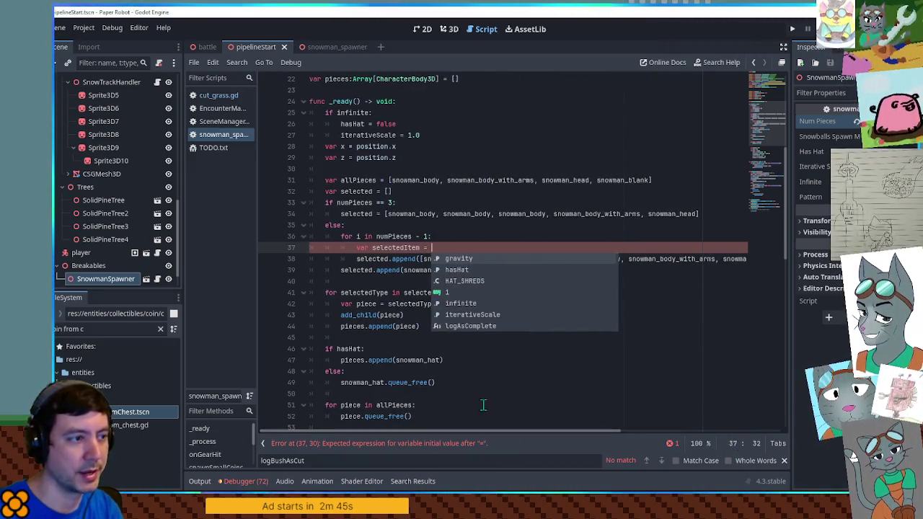
click(420, 259)
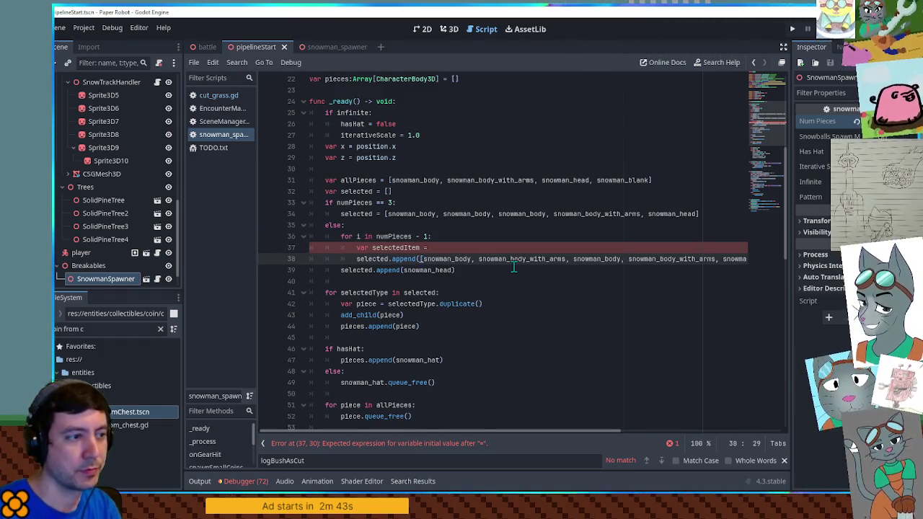
key(shift+End)
key(ctrl+x)
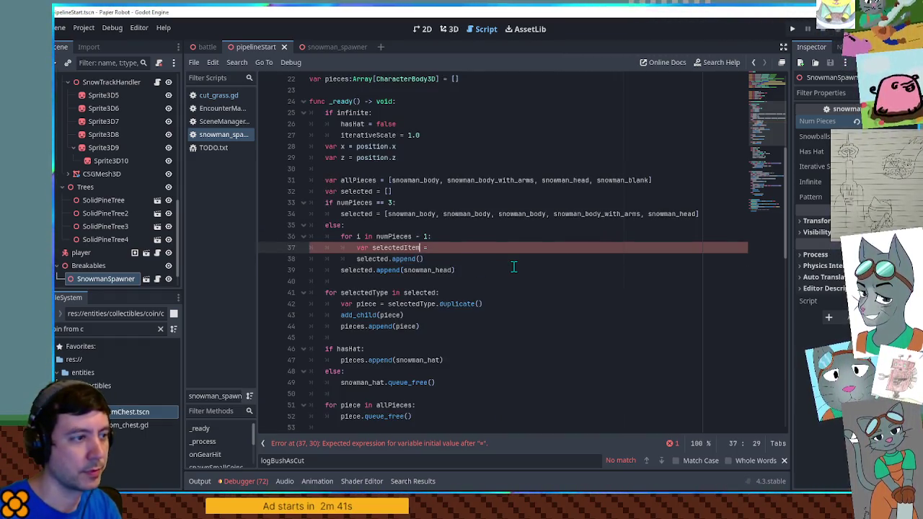
key(Up)
key(End)
key(ctrl+v)
Pass selectedItem to the append call, leaving a blank line above its declaration
key(ctrl+shift+Return)
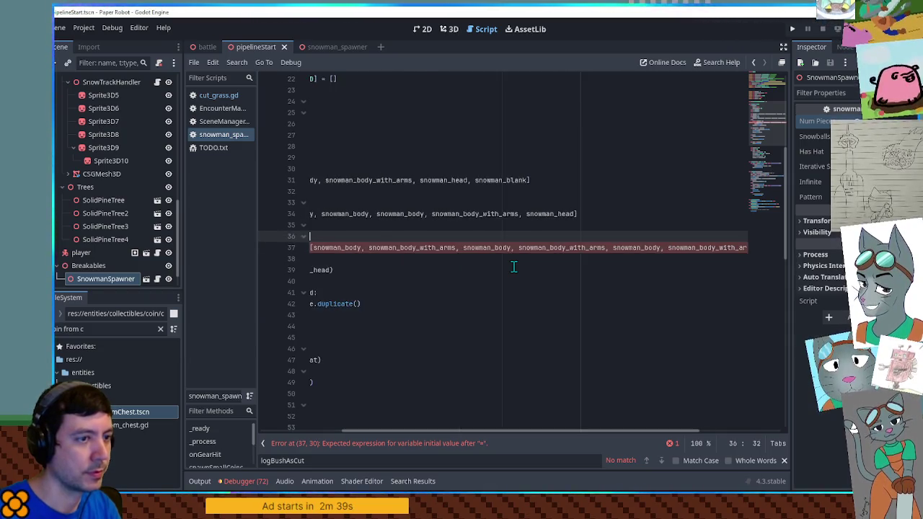
key(Down)
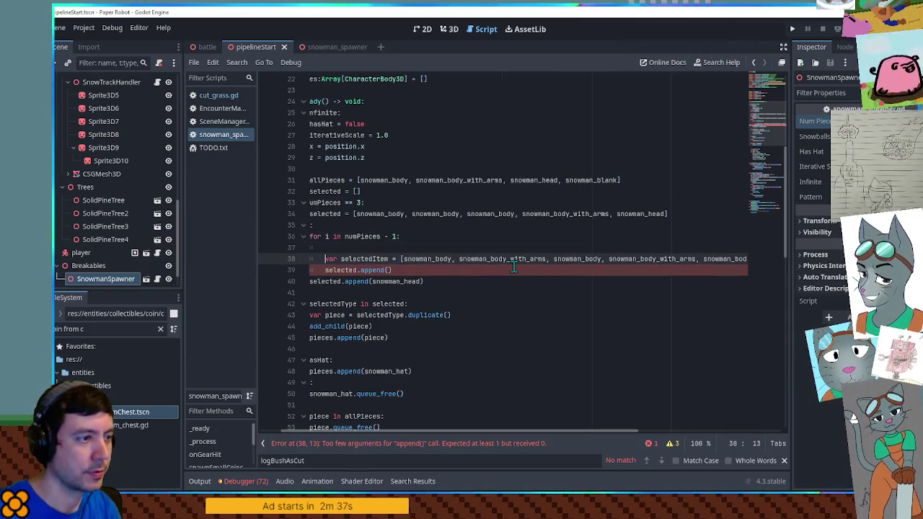
double_click(369, 260)
key(ctrl+c)
click(389, 270)
key(ctrl+v)
click(406, 250)
scroll(406, 249, left, 2)
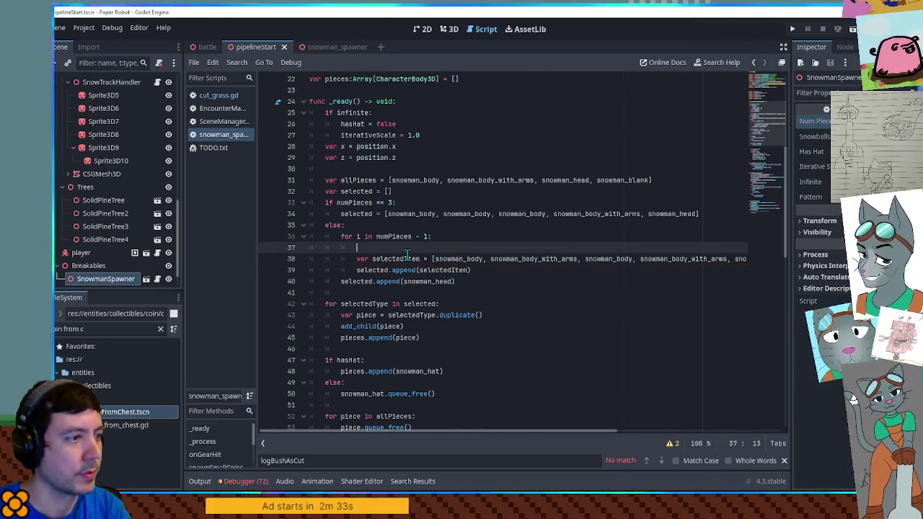
scroll(406, 250, up, 2)
double_click(369, 124)
click(391, 313)
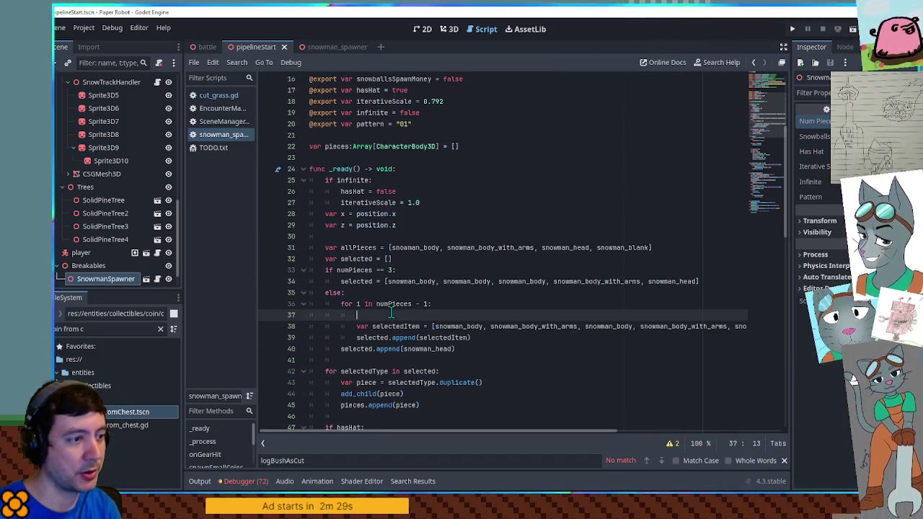
Inside a pattern check, read the current character via posmod(i, pattern.length())
text(ifpattern != "":)
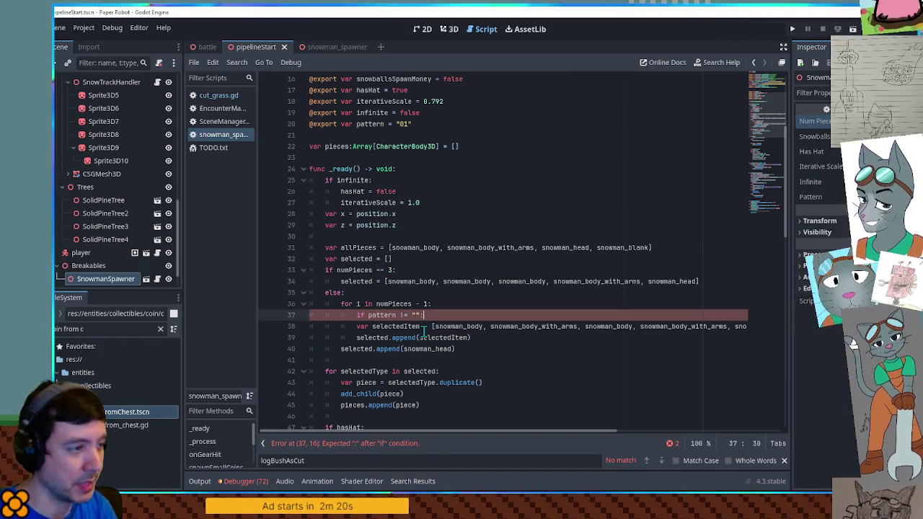
key(Return)
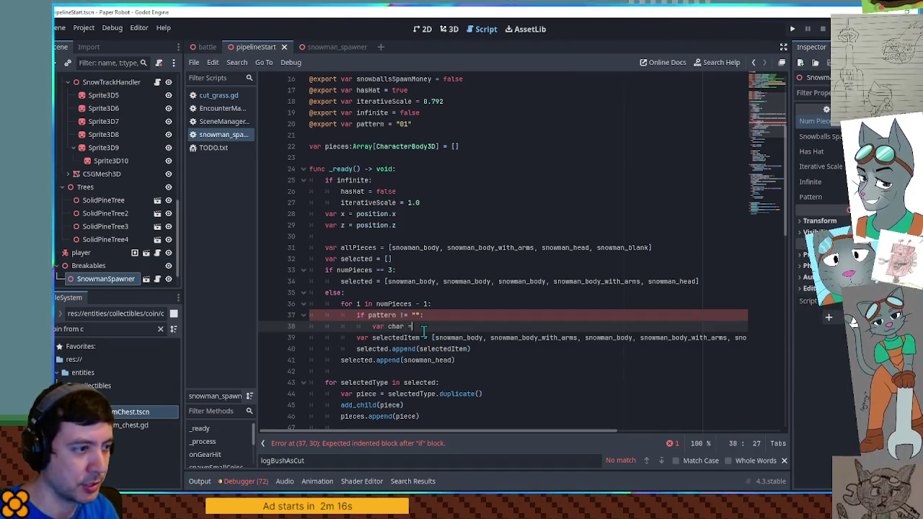
text(patterns[)
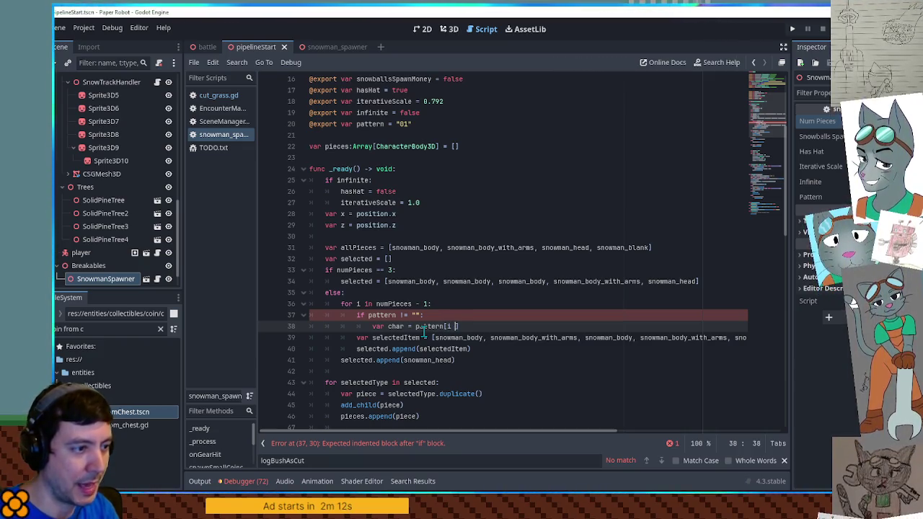
key(BackSpace)
text(posmod(i, )
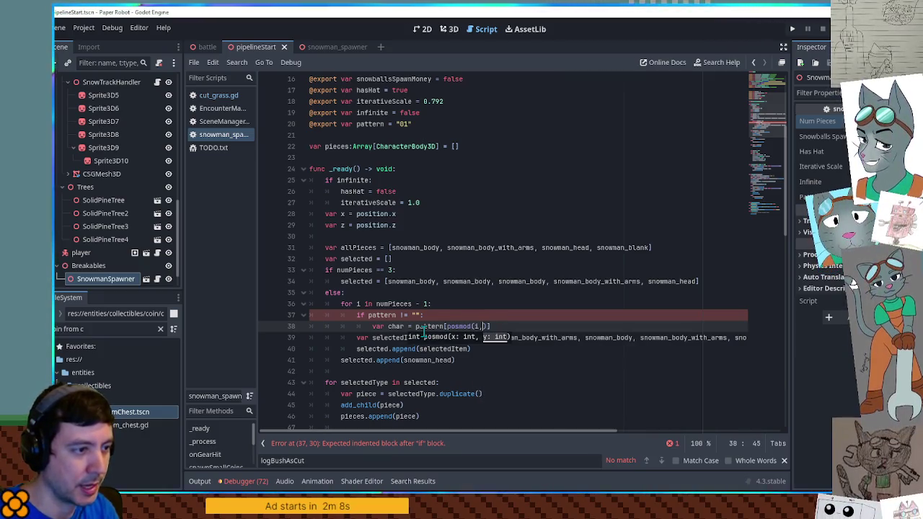
text(pattern.size)
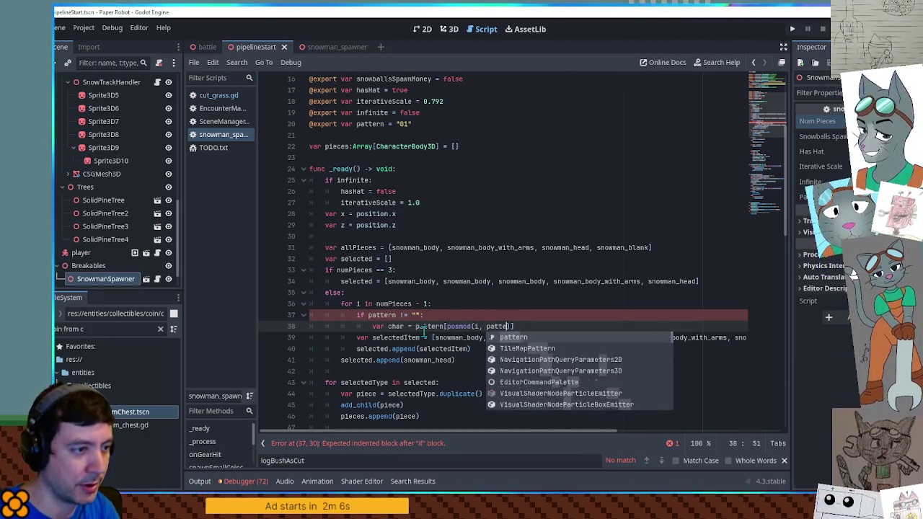
key(BackSpace)
key(BackSpace)
key(BackSpace)
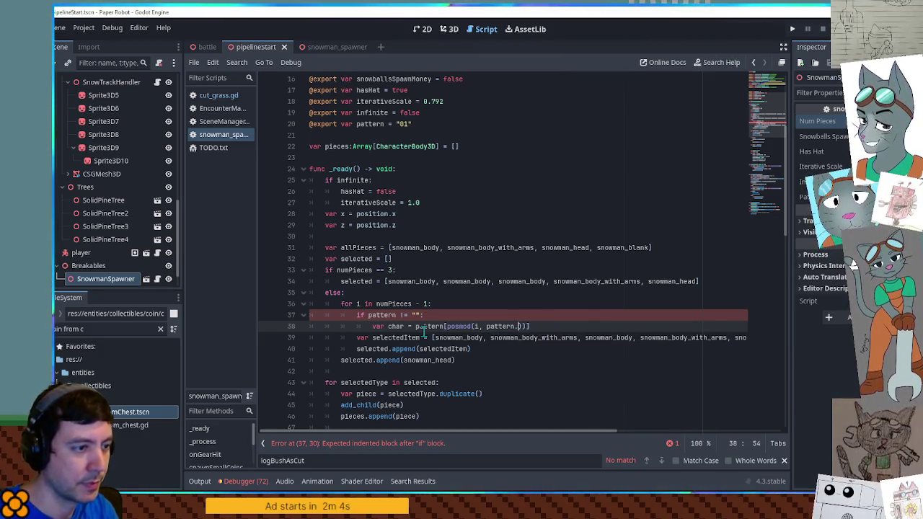
text(len)
key(Return)
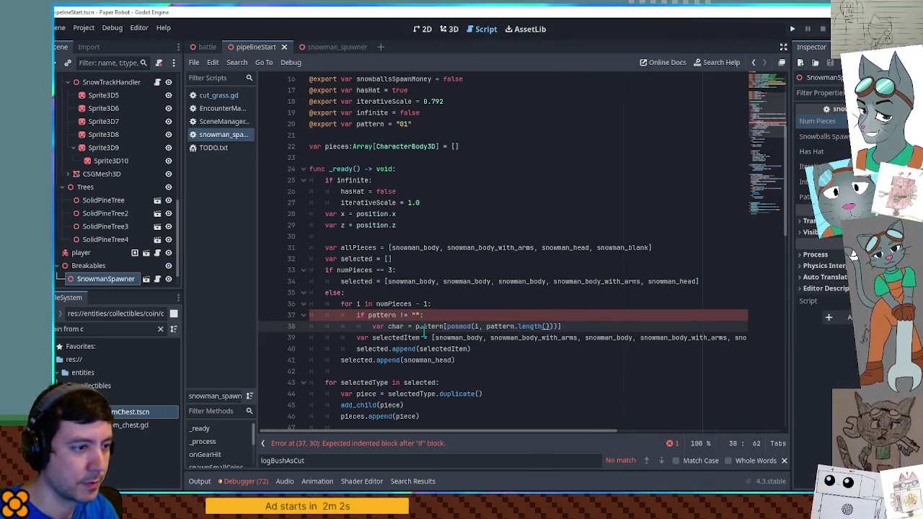
text()])
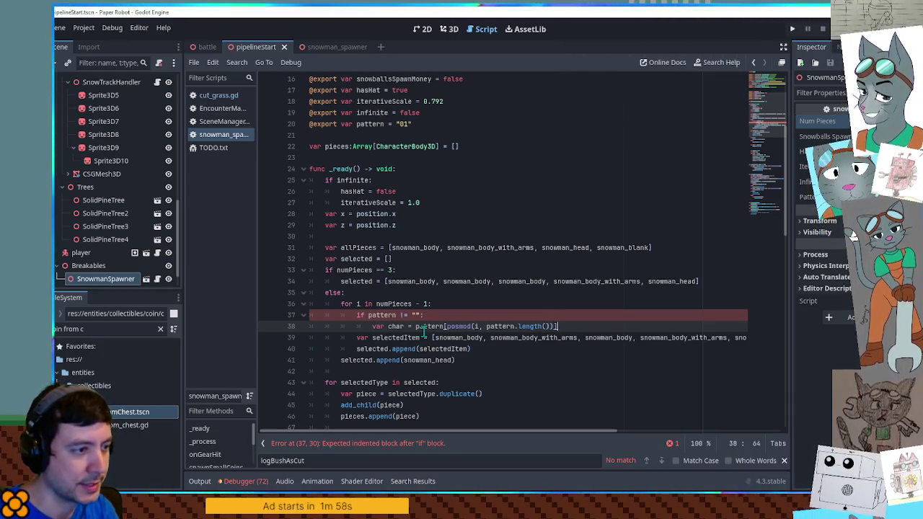
key(Return)
text(var index = )
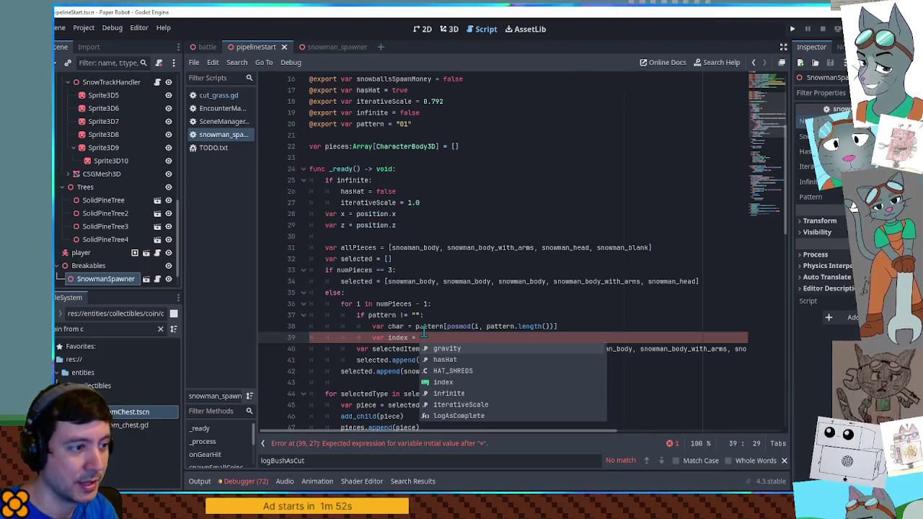
text(")
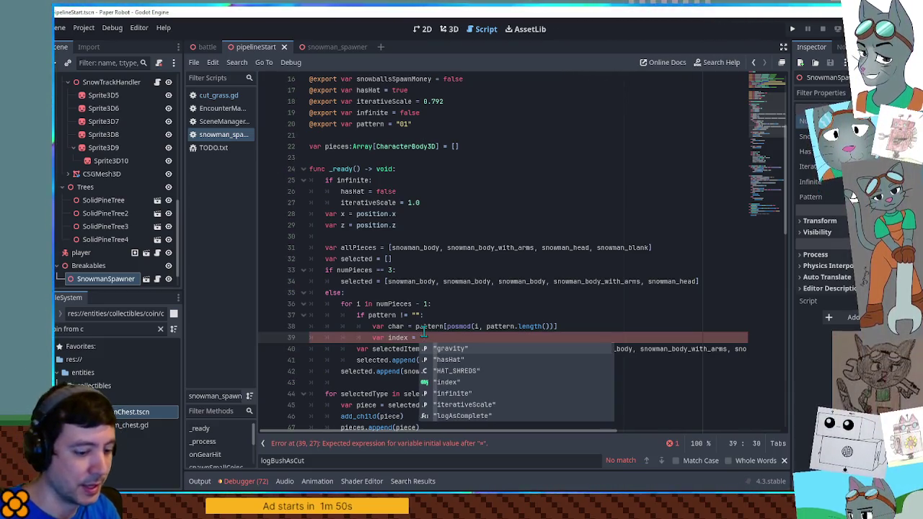
text(01234567)
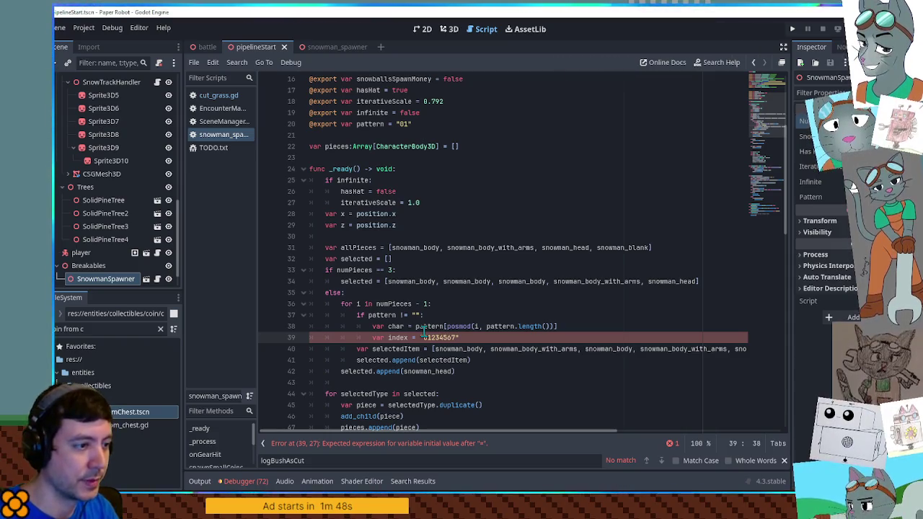
text(89".in)
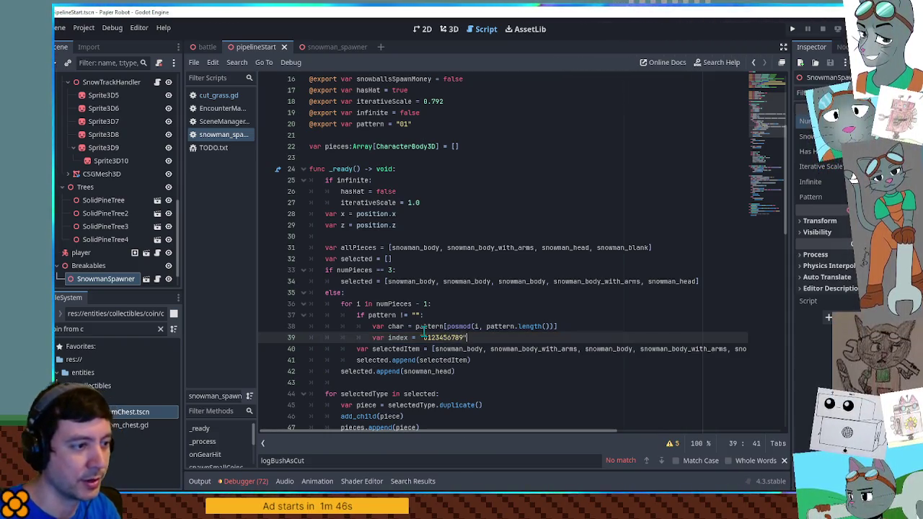
key(BackSpace)
key(BackSpace)
text(fin)
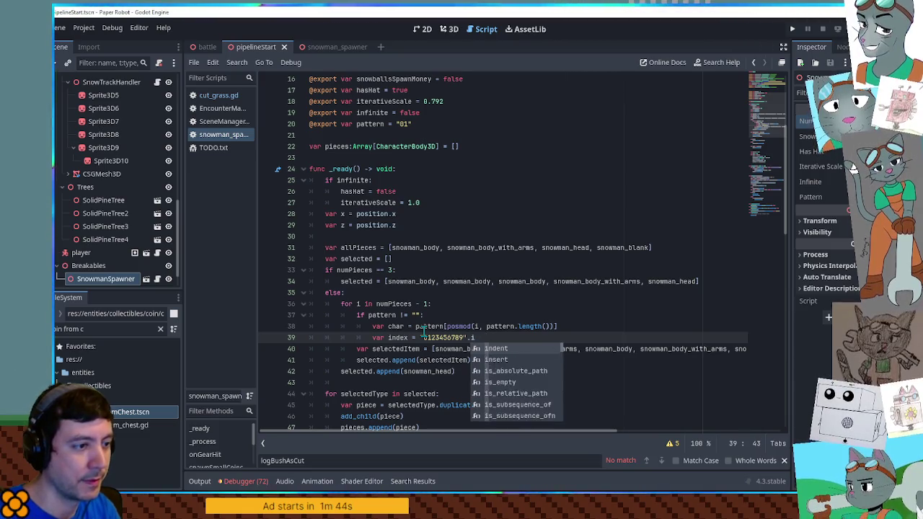
key(Return)
text(char))
key(Return)
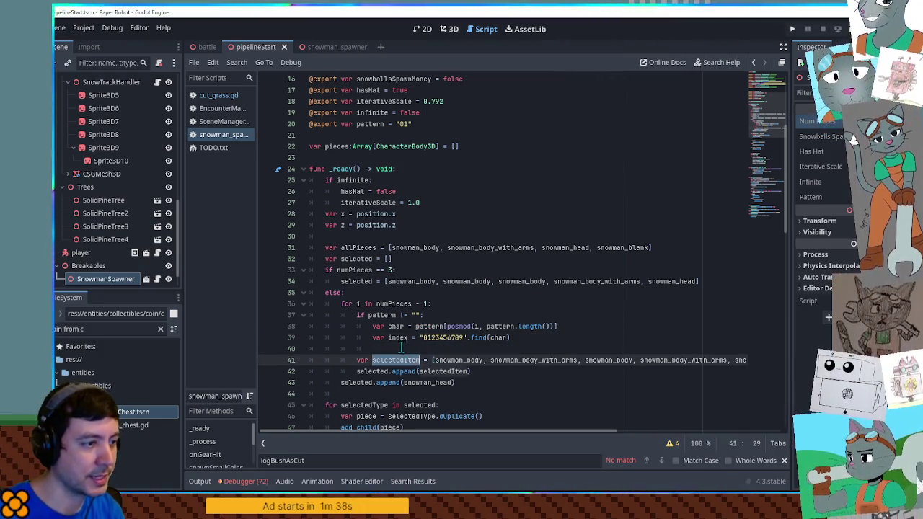
text(selectedItem)
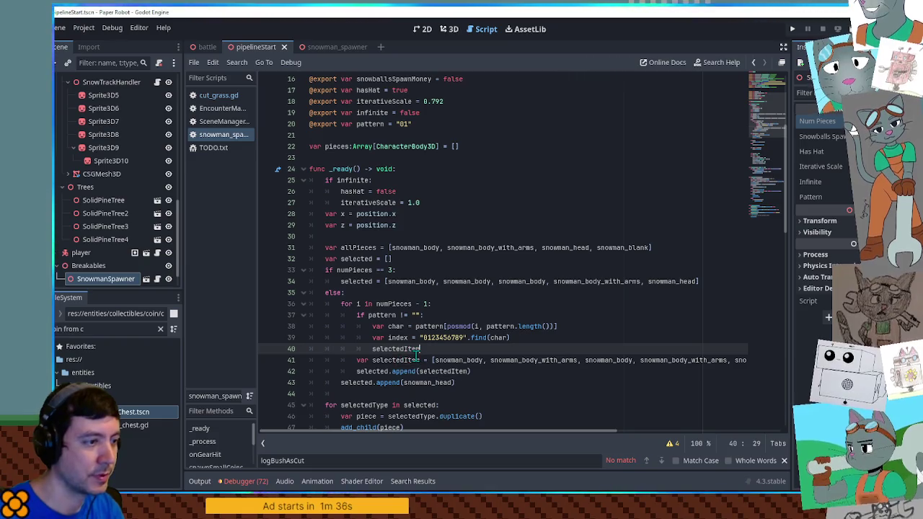
text( = allPieces[)
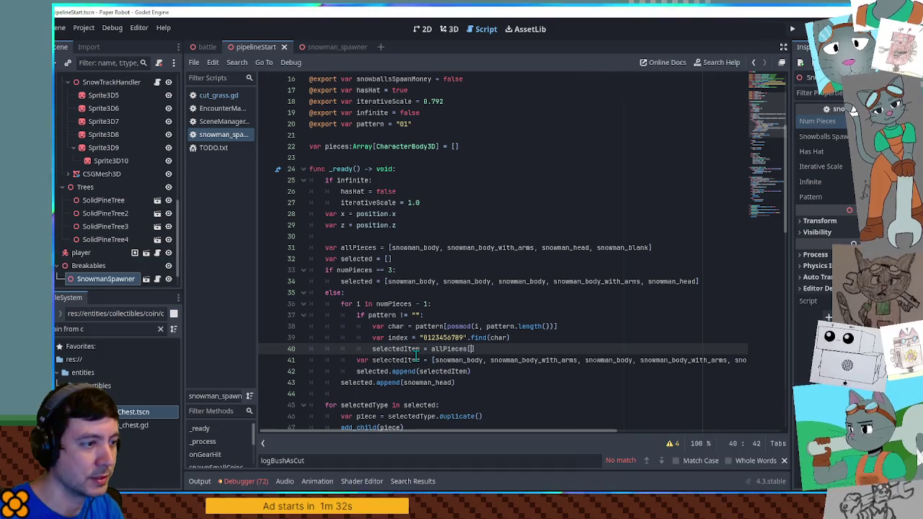
text(index)
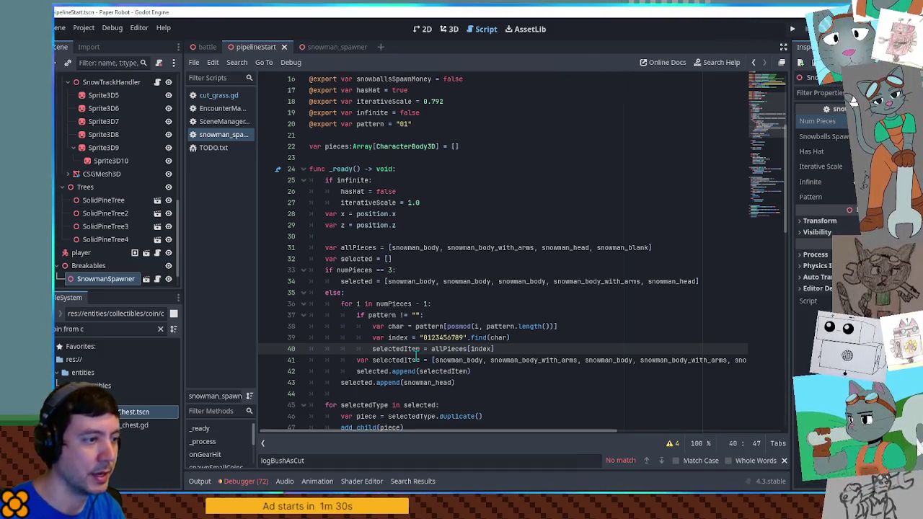
drag(503, 350, 505, 306)
key(BackSpace)
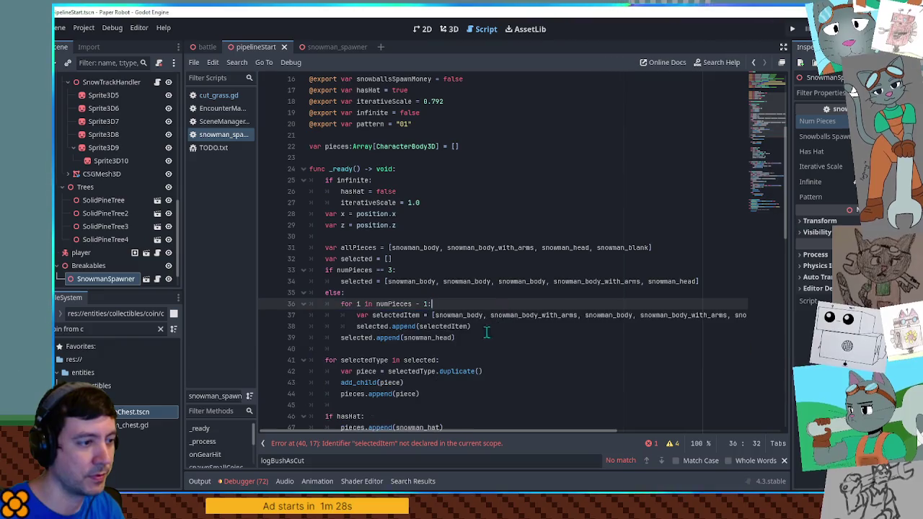
Paste the pattern block below the selectedItem declaration and re-enter the "01" pattern default
click(456, 315)
key(End)
key(ctrl+v)
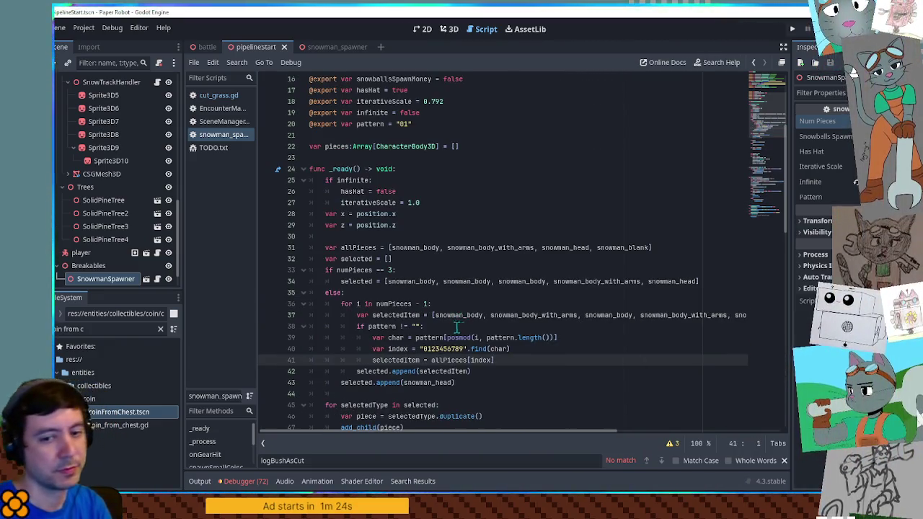
click(407, 126)
key(BackSpace)
key(BackSpace)
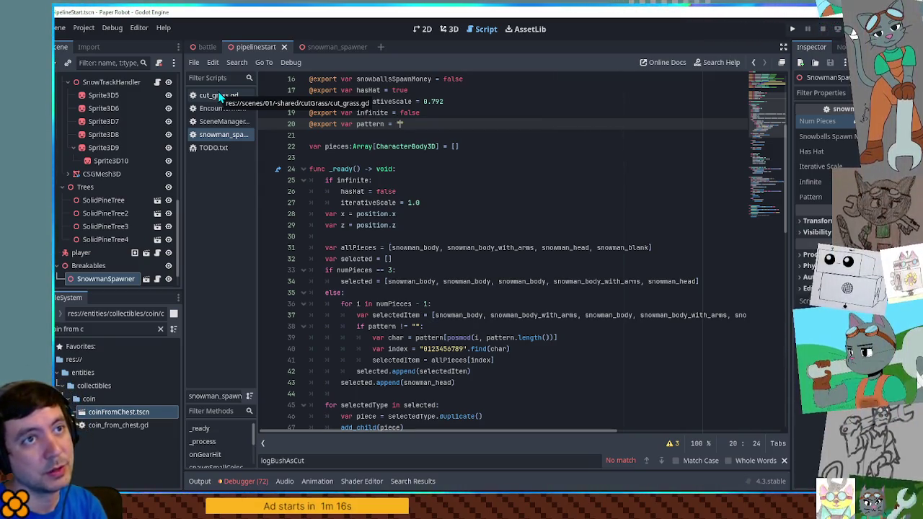
click(473, 186)
key(Up)
key(Up)
key(Up)
text(01)
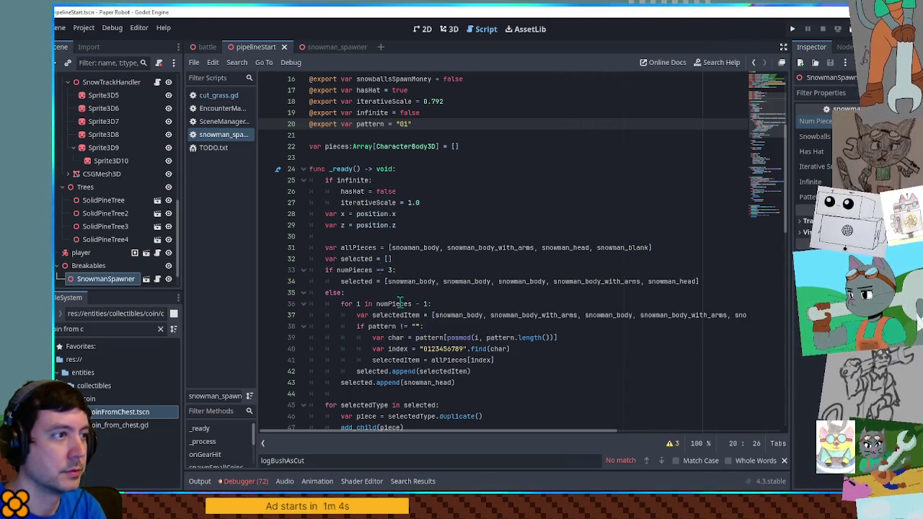
Save the scene and run the game with F5 to test the spawner
click(106, 279)
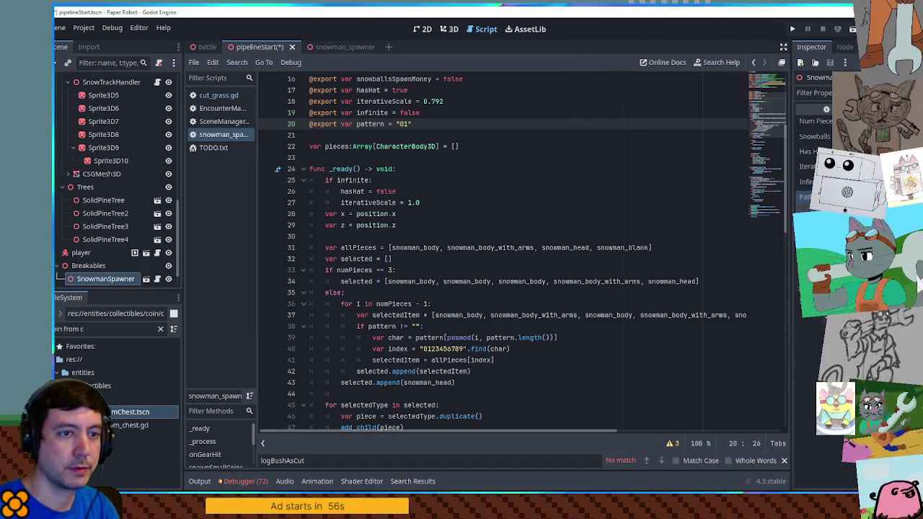
key(ctrl+s)
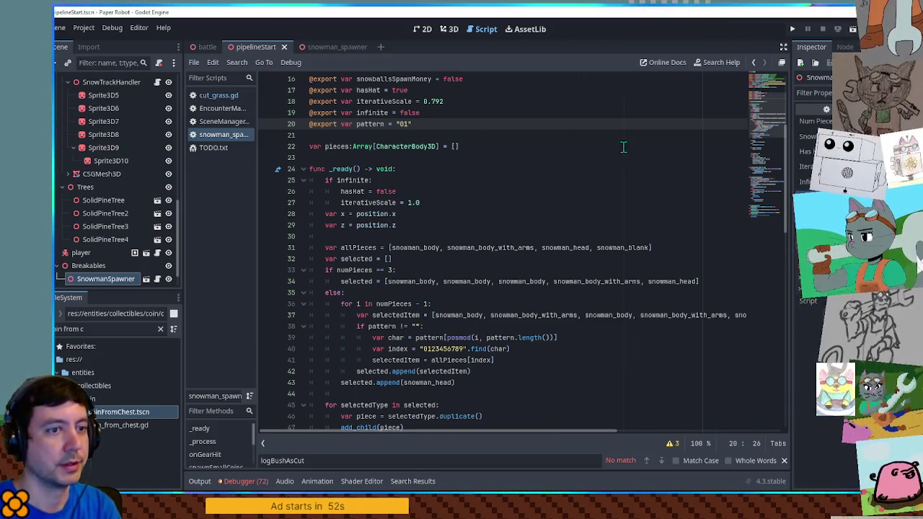
key(F5)
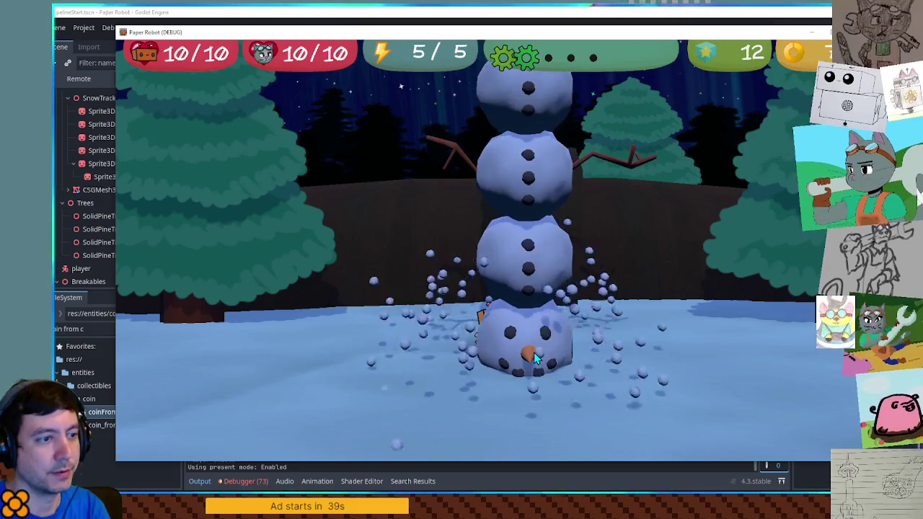
mouse_move(562, 39)
mouse_down()
mouse_move(513, 83)
mouse_move(527, 56)
mouse_up()
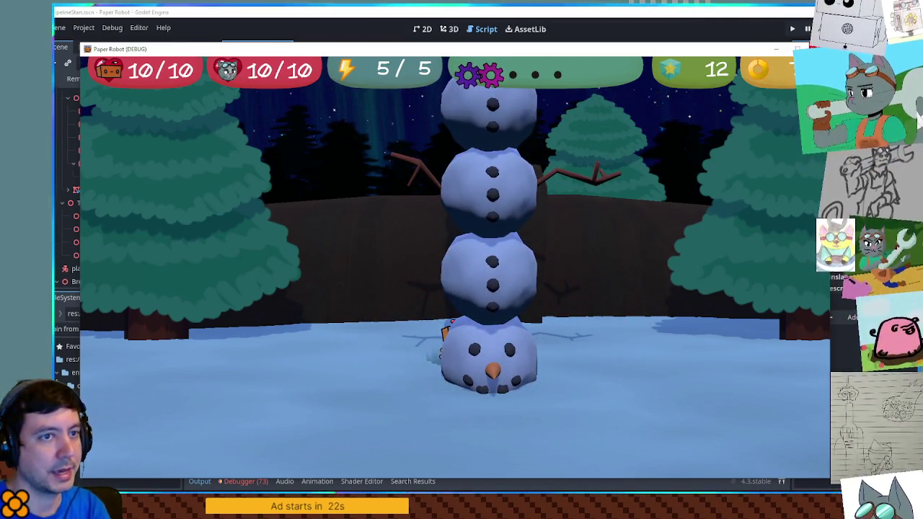
key(F8)
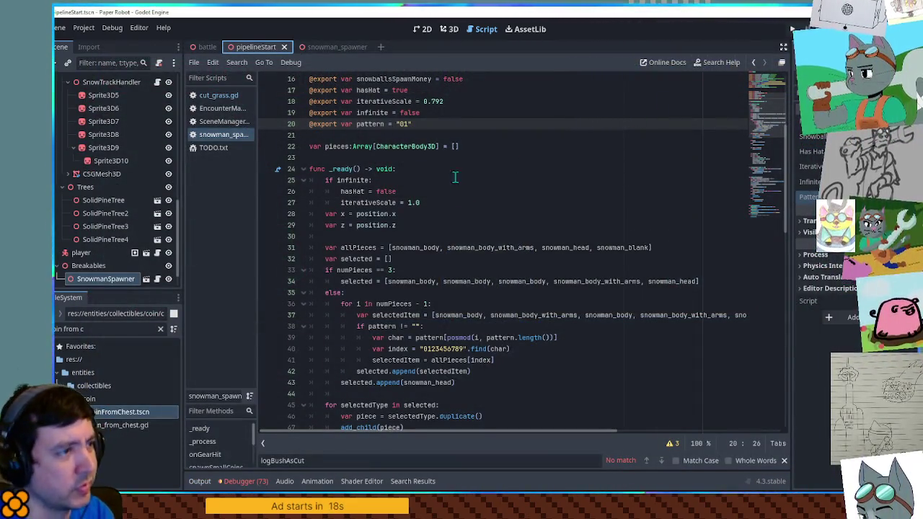
Place the snowman_head append on line 43 under an "if !infinite:" condition
scroll(490, 214, down, 3)
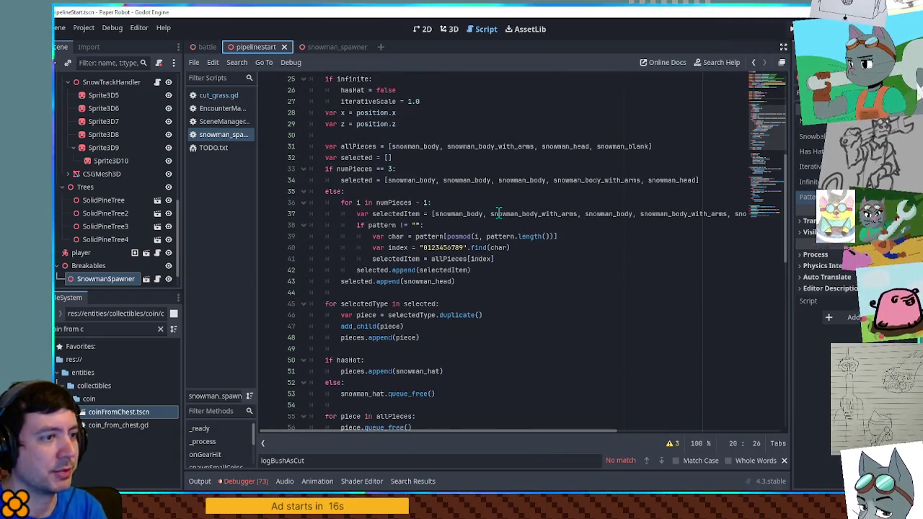
double_click(363, 272)
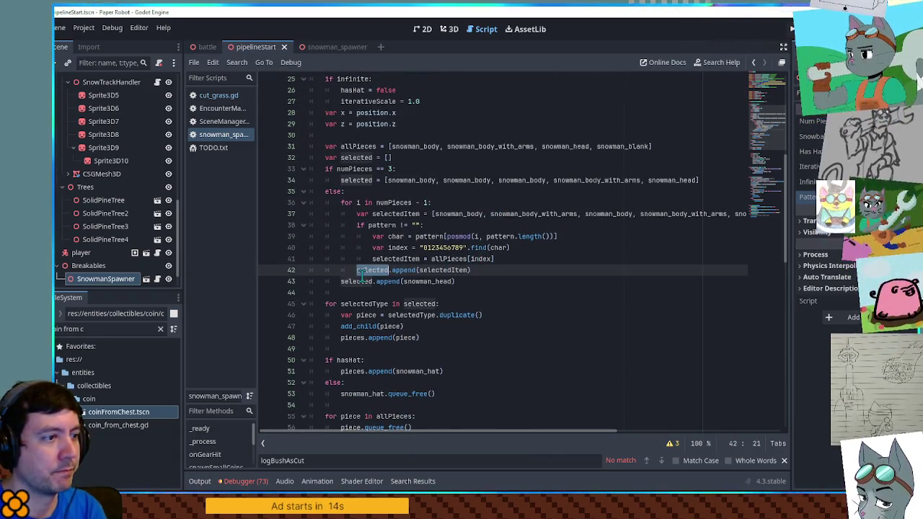
double_click(442, 272)
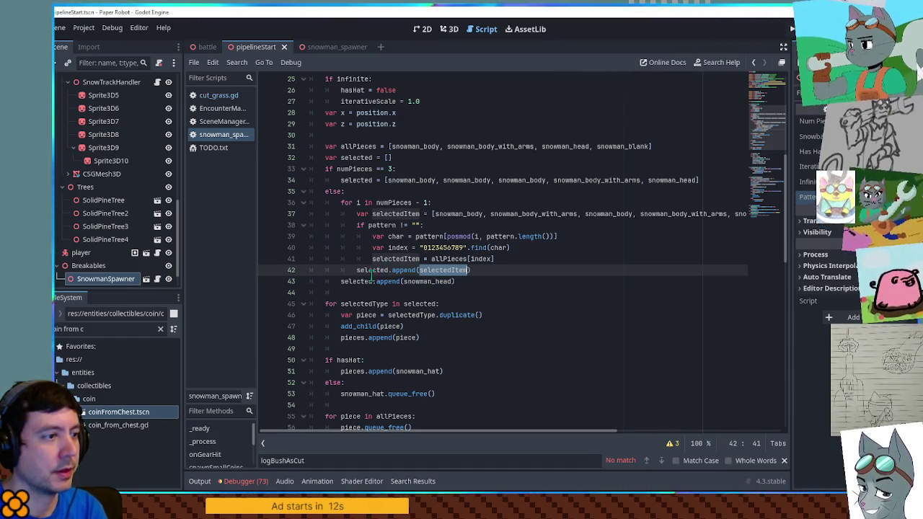
double_click(364, 281)
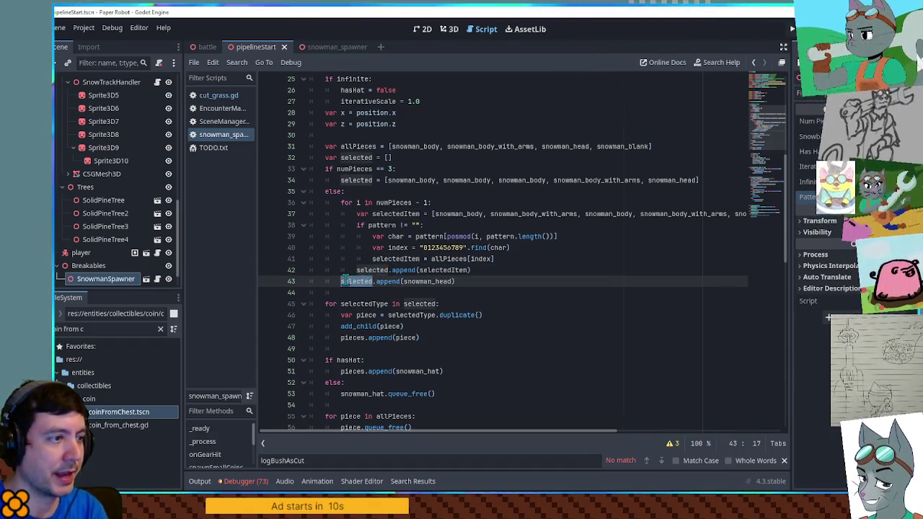
scroll(344, 280, up, 2)
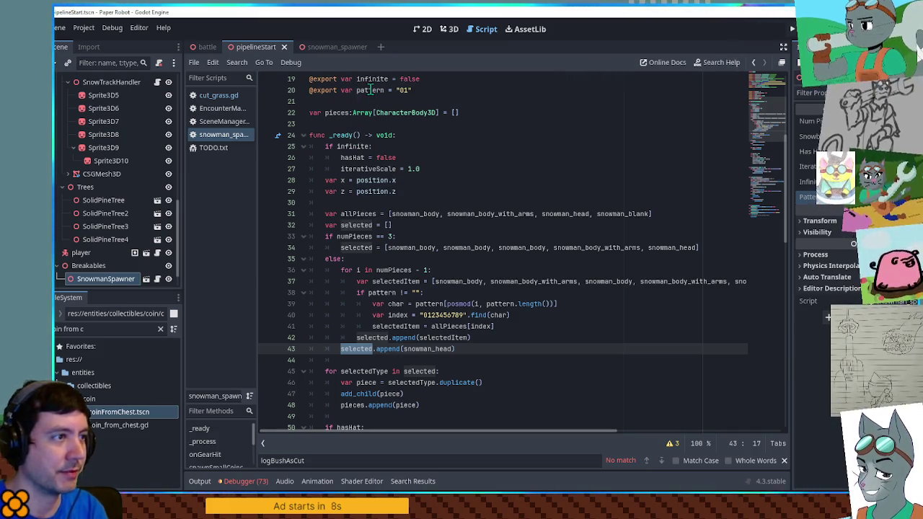
click(370, 90)
click(341, 351)
text(if !infinite:)
key(Return)
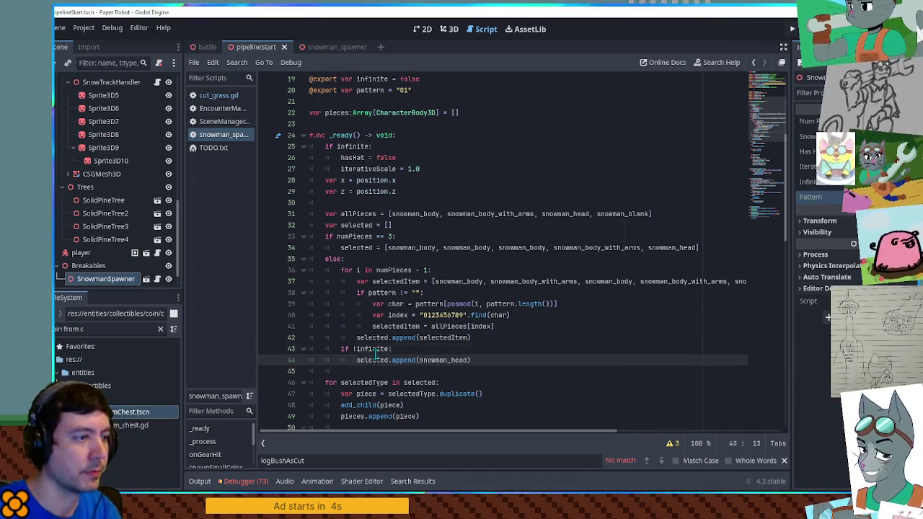
key(Up)
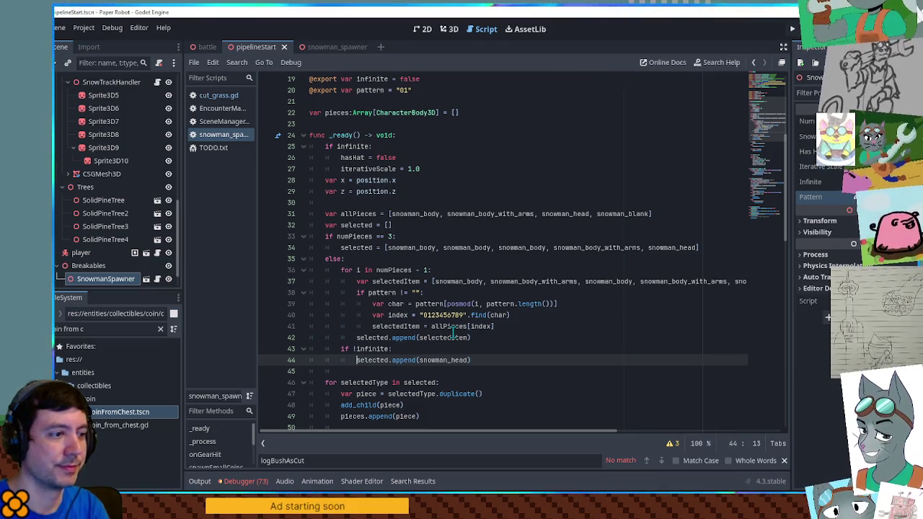
click(531, 169)
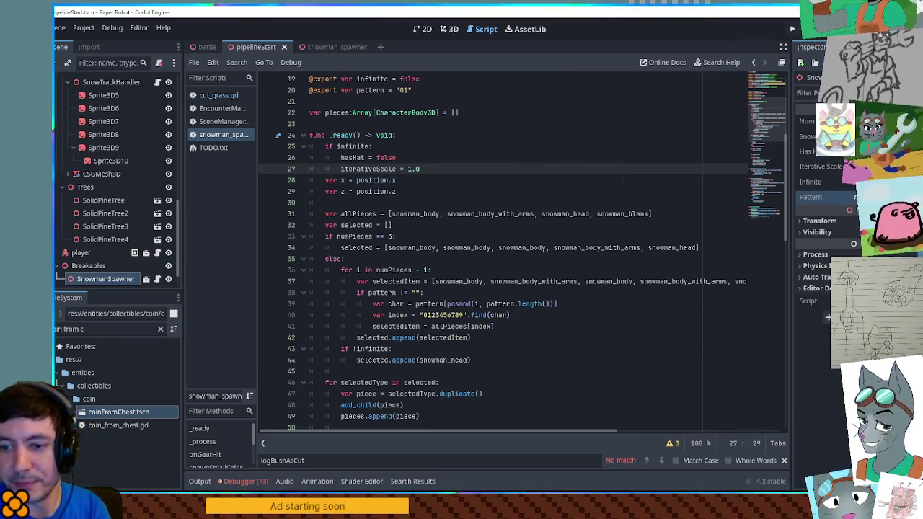